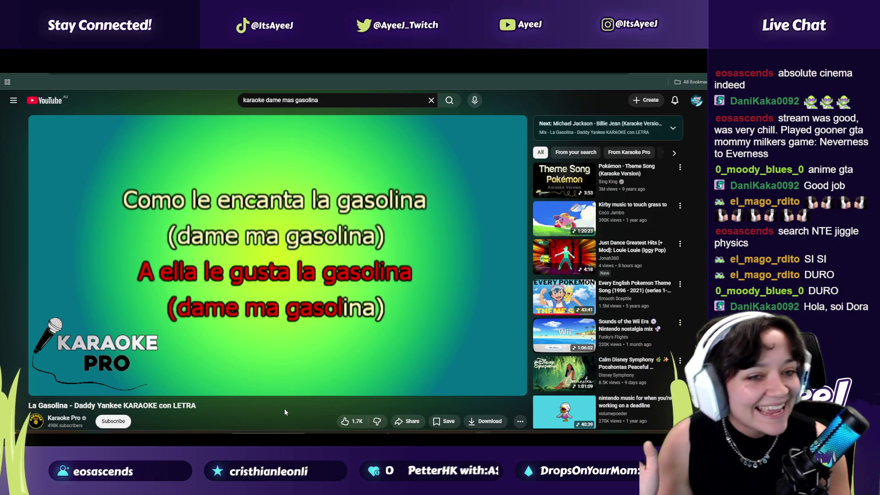
- Return to the YouTube home page, leaving the karaoke video in the miniplayer, and focus the search box
mouse_move(337, 293)
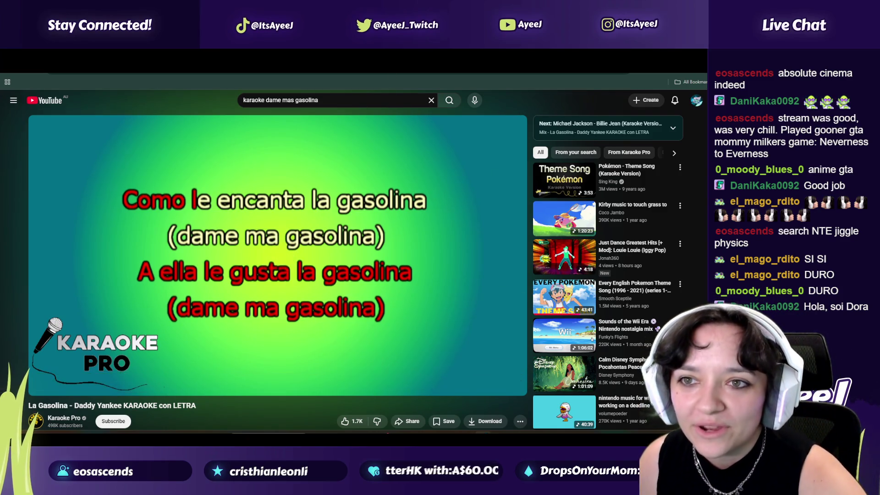
left_click(41, 100)
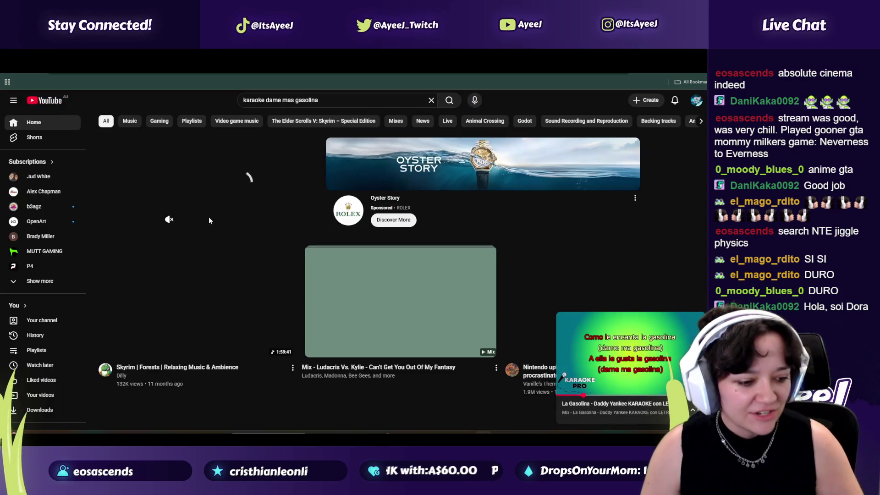
left_click(290, 101)
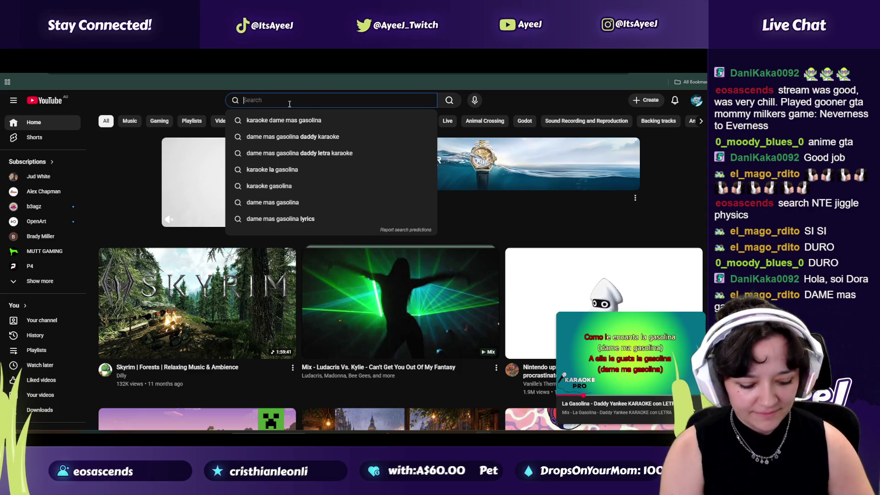
- Search YouTube for 'ntw jiggle physics' and briefly view the 'Jiggle physics included' Short
type("ntw juggle")
key("BackSpace")
key("BackSpace")
key("BackSpace")
type("gle physics")
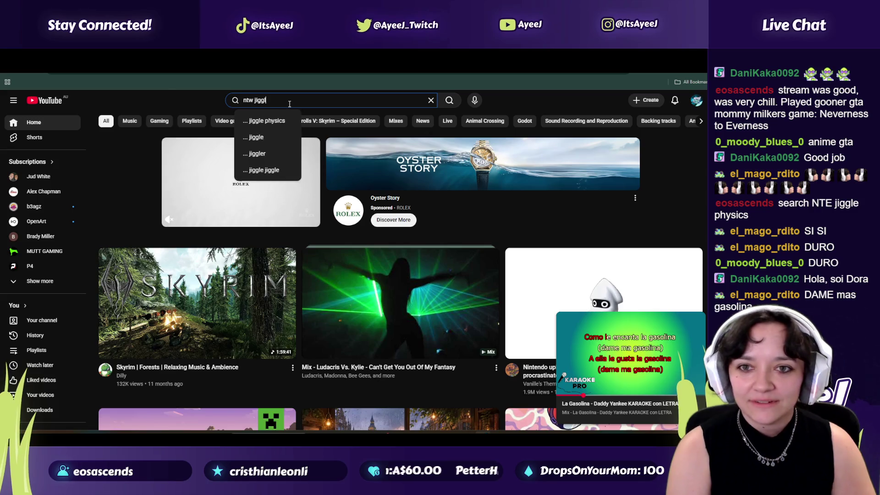
key("Return")
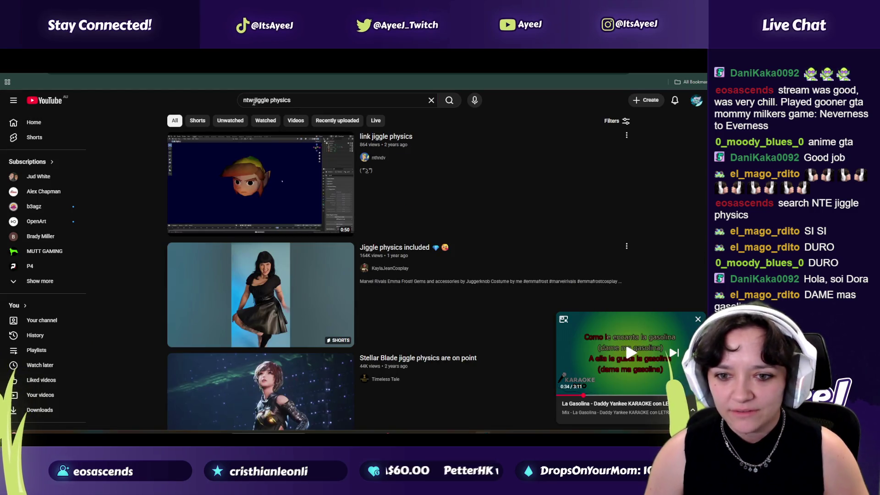
left_click(316, 297)
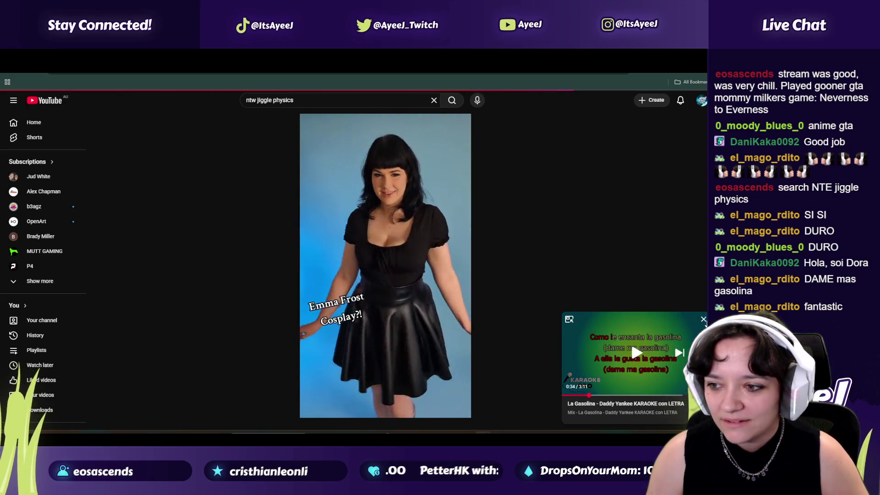
left_click(9, 72)
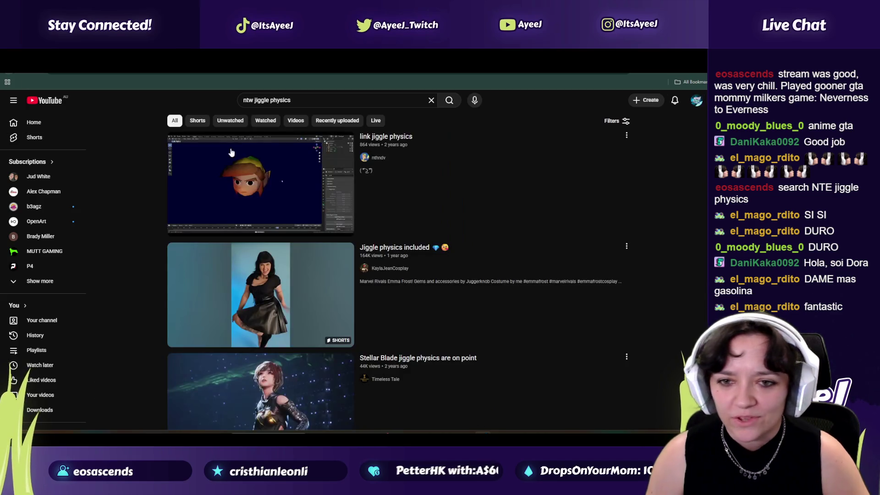
- Refine the search to 'ntw jiggle physics mod' from the suggestions
left_click(252, 101)
left_click(290, 121)
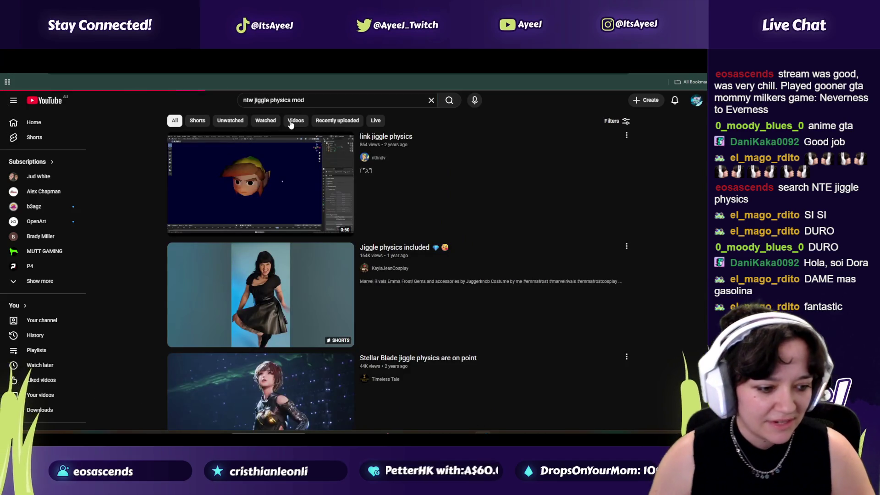
scroll(263, 303, "down", 2)
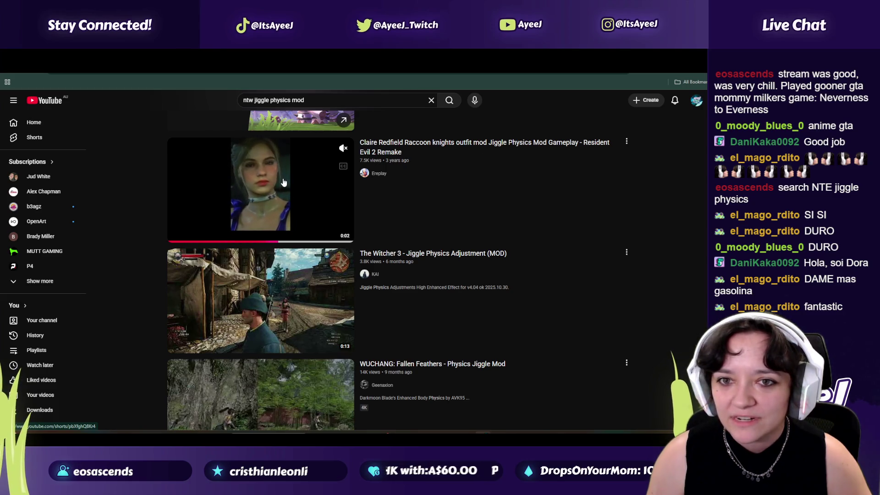
- Correct the query to 'nte jiggle physics mod' and open the NTE Jiggle Physics Short
left_click(282, 105)
key("BackSpace")
type("e")
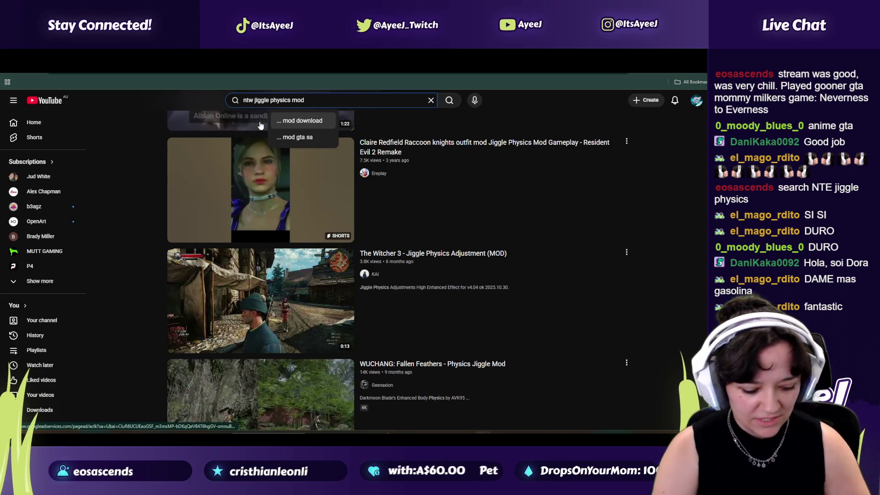
key("Return")
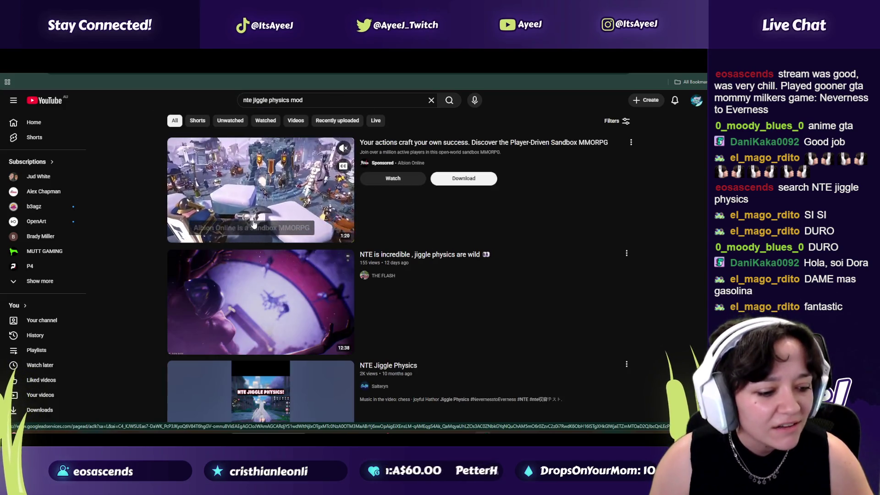
scroll(272, 323, "down", 2)
left_click(272, 323)
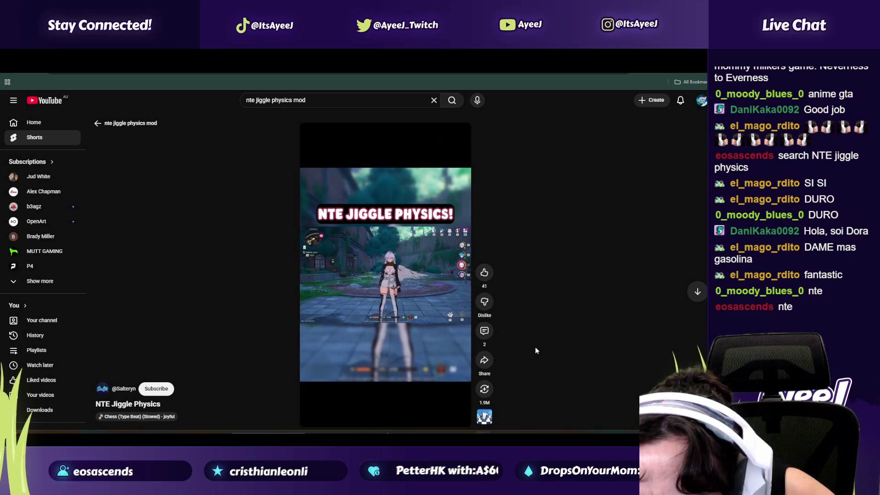
mouse_move(442, 315)
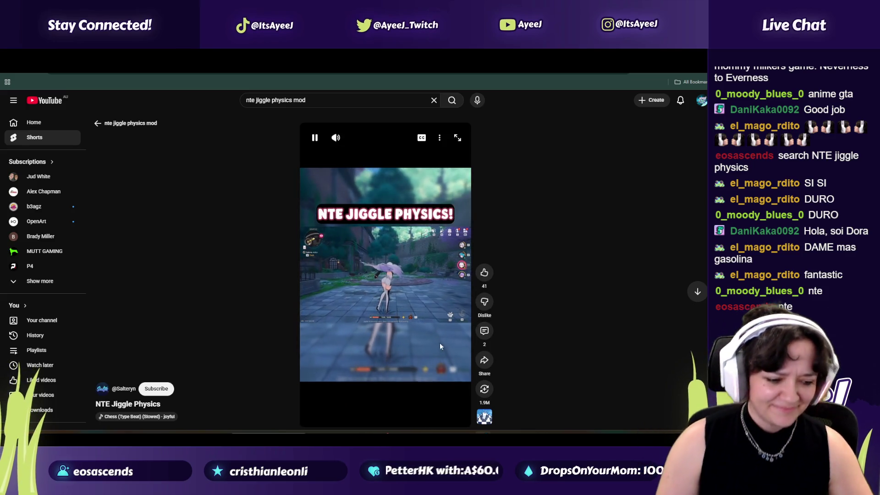
scroll(393, 309, "down", 1)
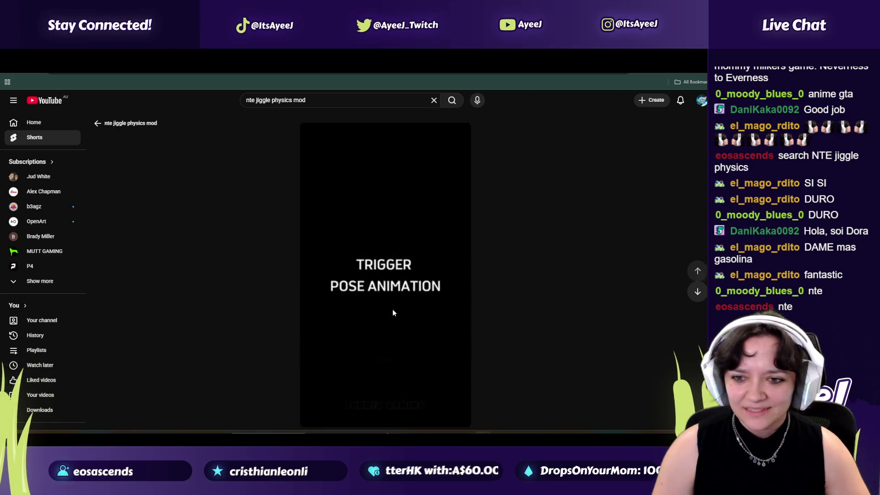
left_click(124, 124)
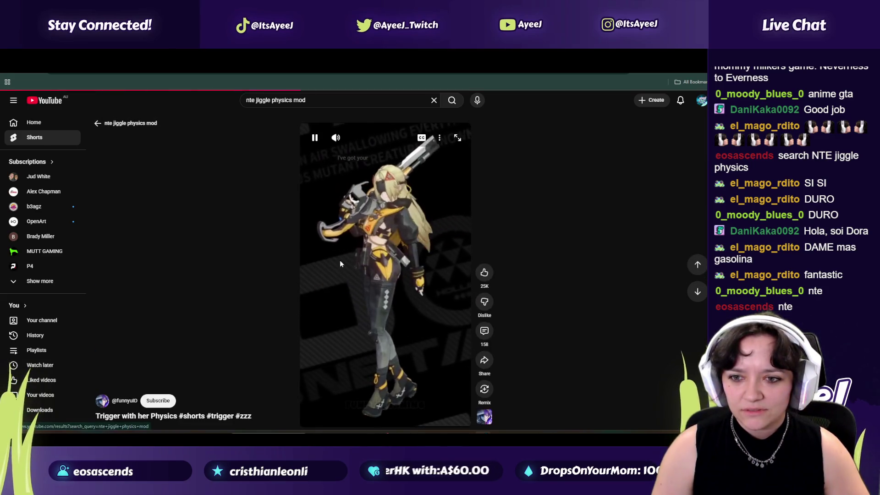
scroll(270, 270, "down", 8)
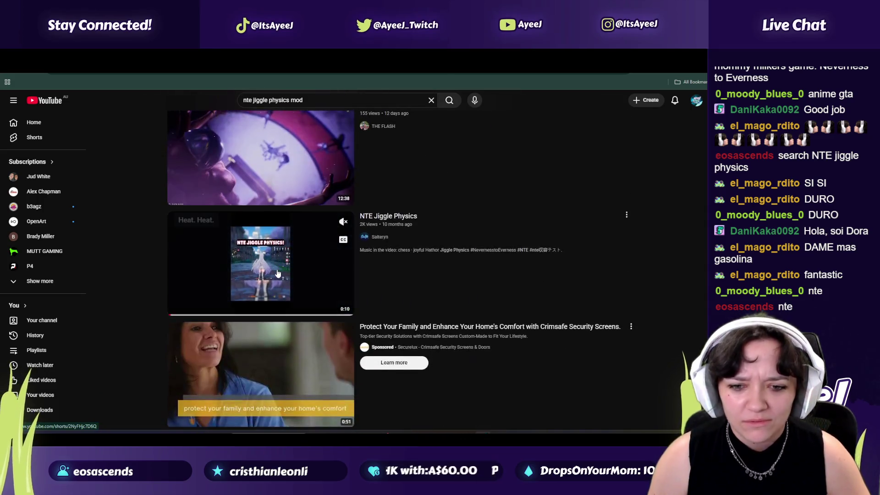
scroll(278, 274, "down", 3)
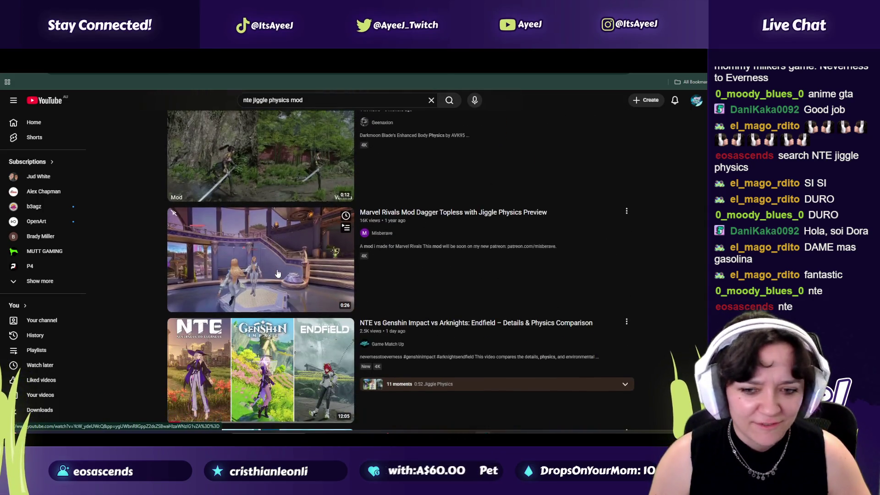
scroll(277, 273, "down", 2)
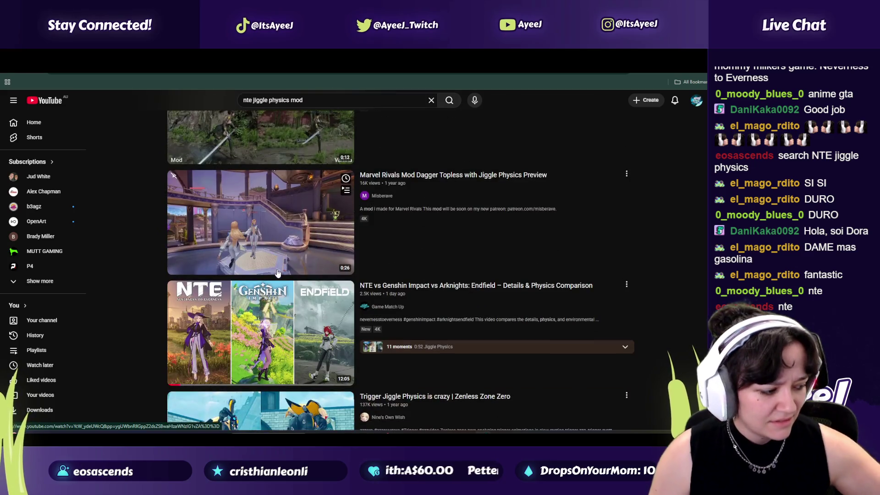
scroll(278, 274, "down", 5)
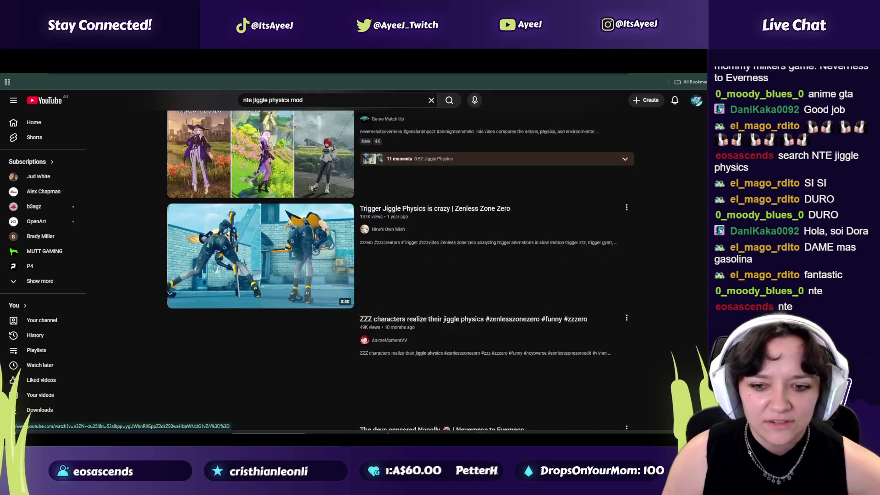
- Open the Trigger Jiggle Physics is crazy video and set its playback speed to 1.00x
left_click(263, 216)
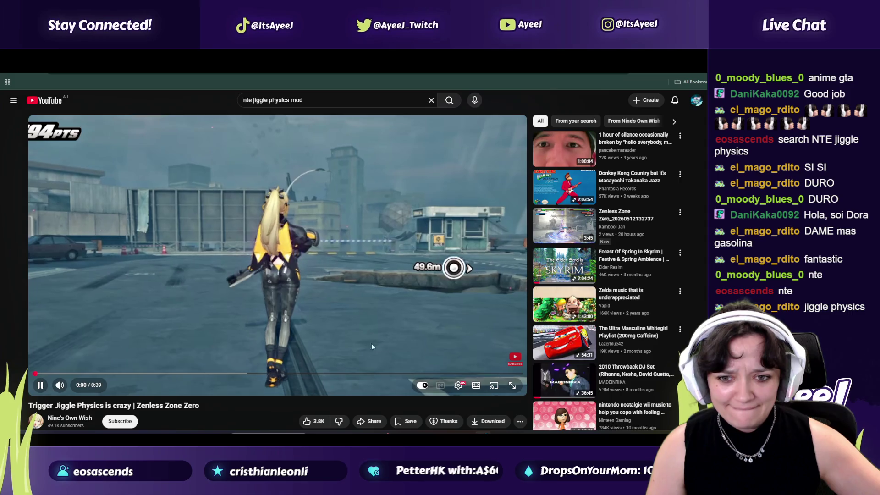
left_click(458, 385)
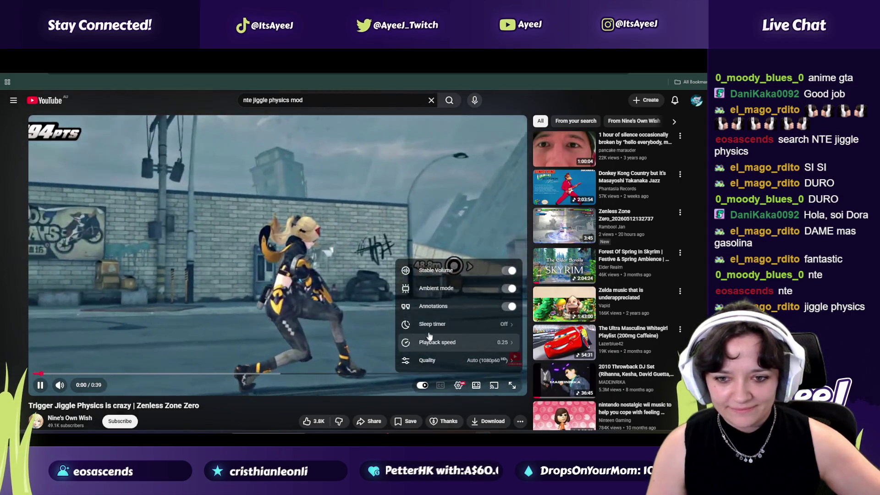
left_click(433, 342)
left_click(464, 333)
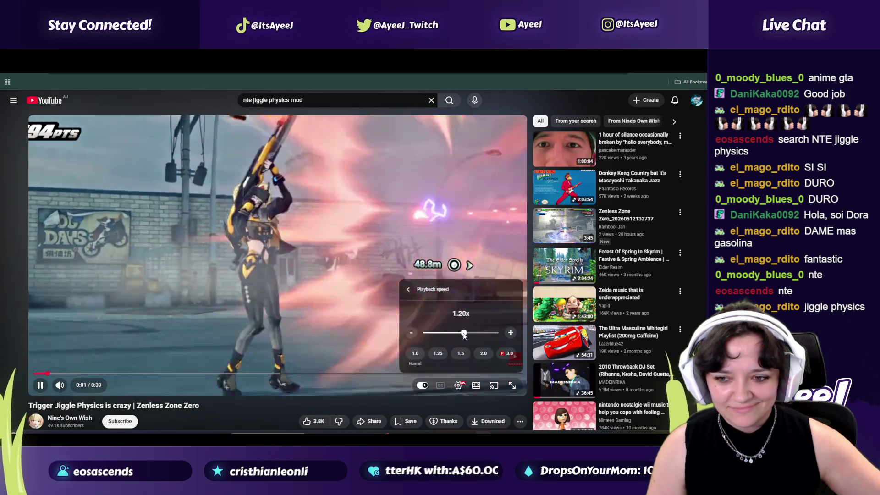
left_click(418, 334)
left_click(418, 333)
left_click(418, 334)
left_click(418, 334)
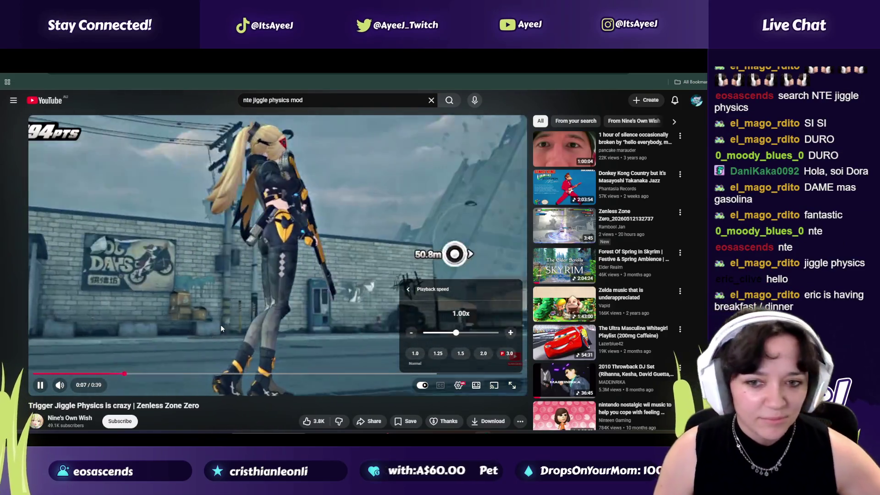
left_click(235, 309)
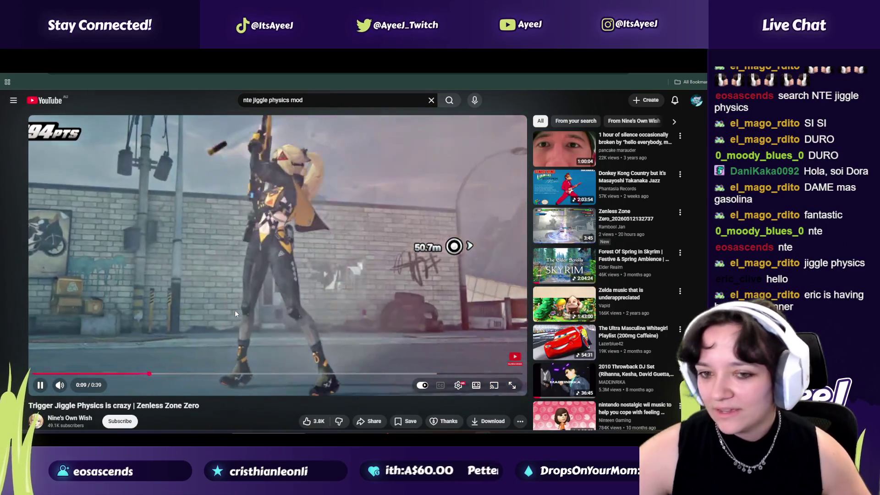
- Pause the video, glance at the Unchosen GDD document, and come back
key("space")
left_click(367, 75)
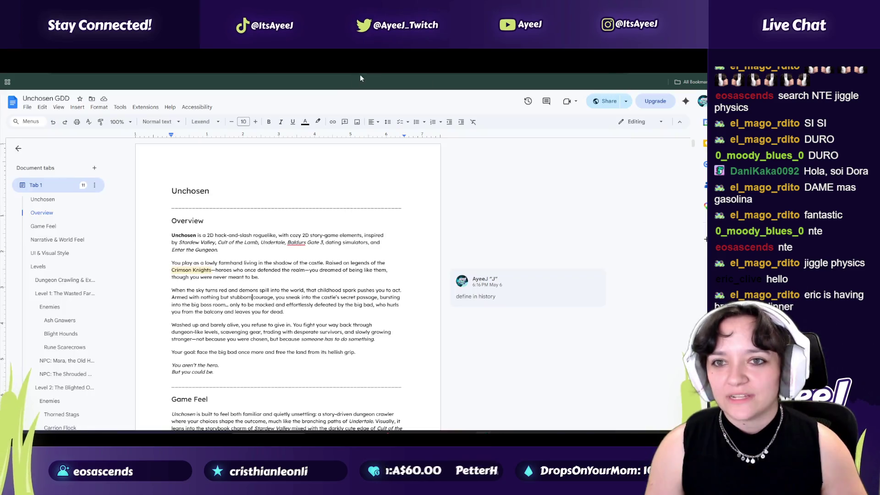
left_click(304, 76)
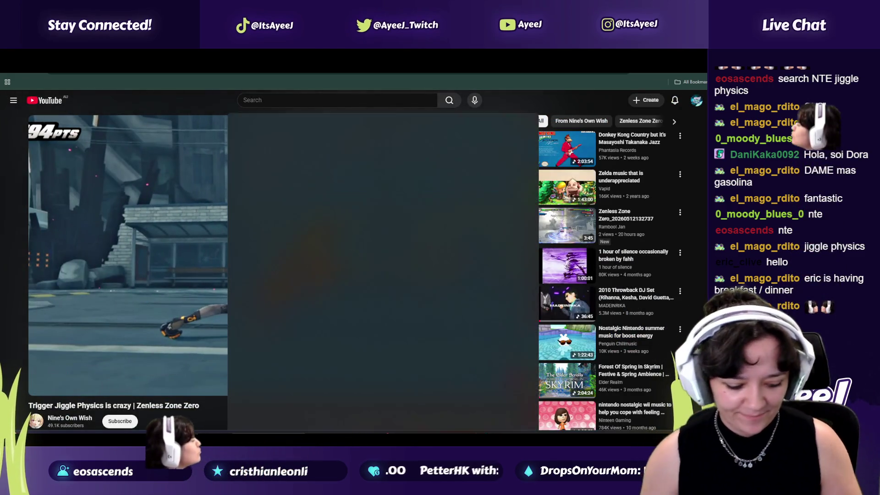
- Launch Elgato 4K Capture Utility from Windows search by typing 4
key("super")
type("4")
key("Escape")
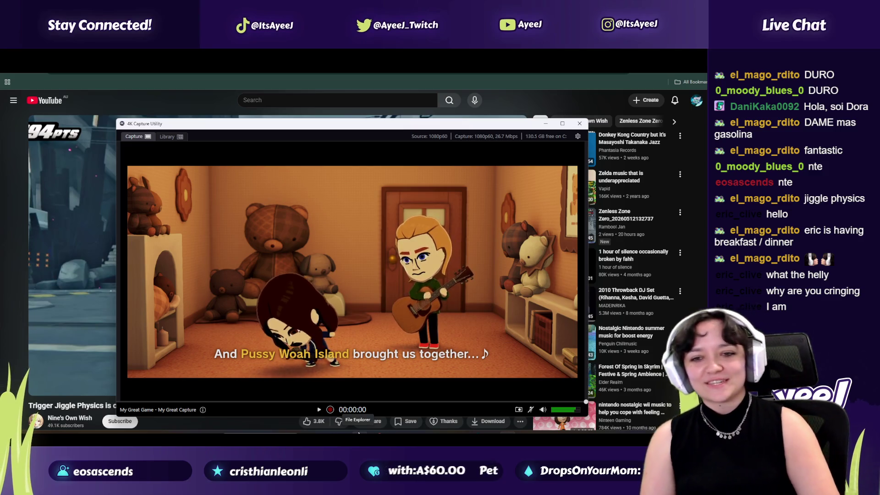
- Maximize 4K Capture Utility, then go back in the browser to the nte jiggle physics mod results
left_click(562, 123)
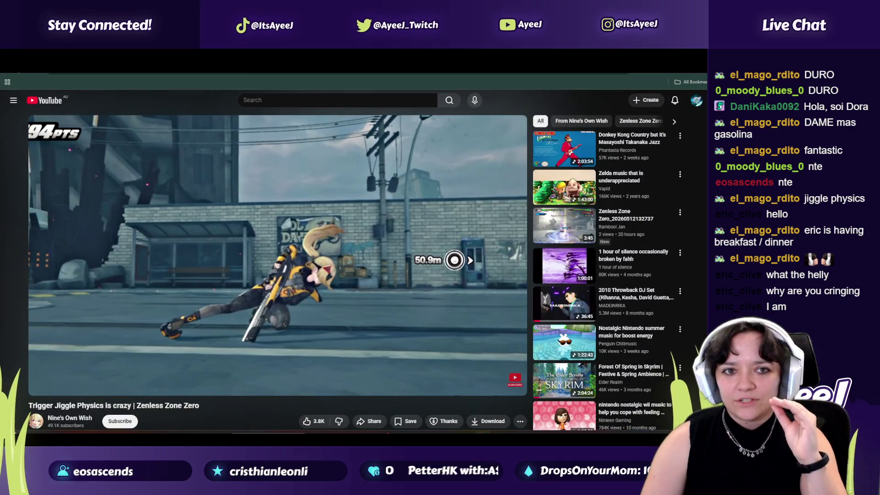
key("alt+Left")
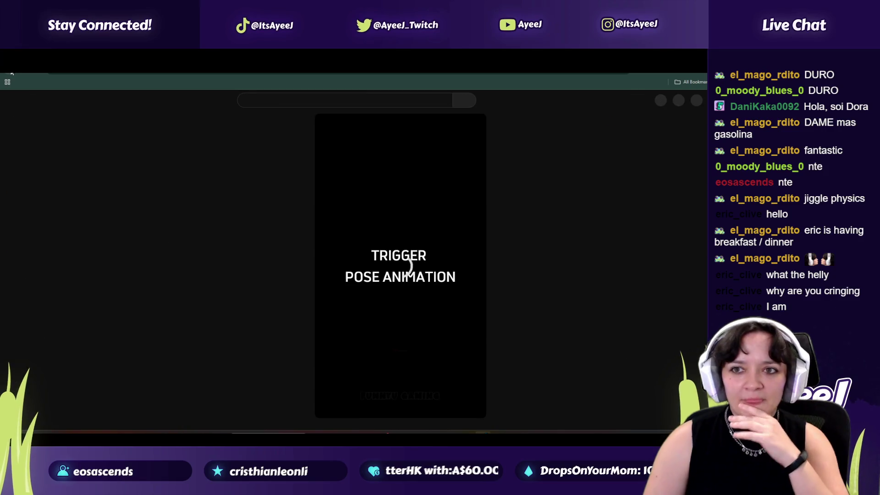
- Go back through history to the YouTube Home feed and open the Ludacris Vs. Kylie mix
key("alt+Left")
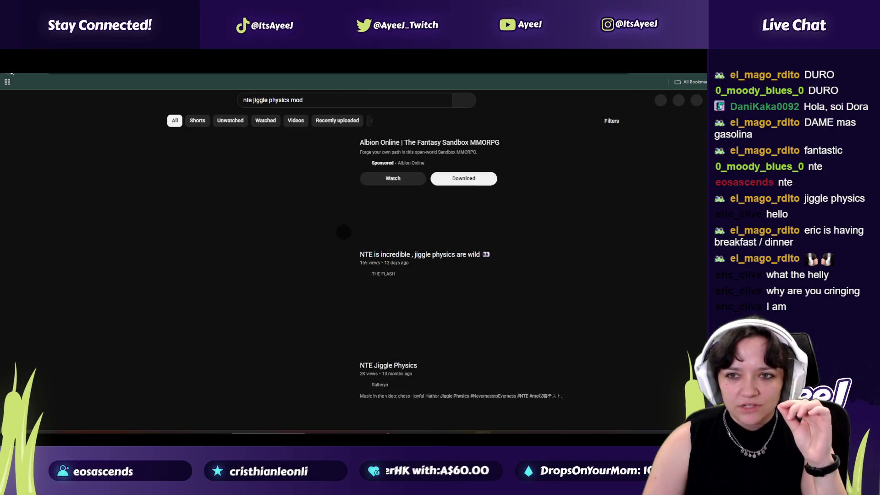
key("alt+Left")
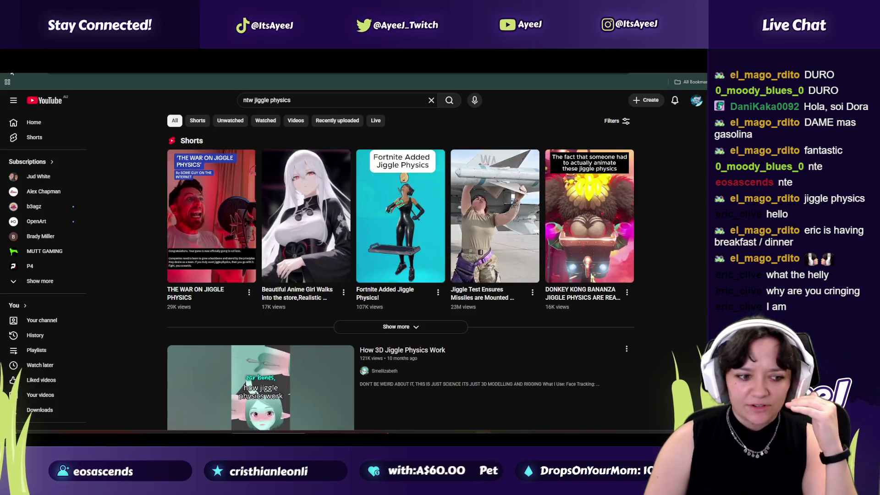
key("alt+Left")
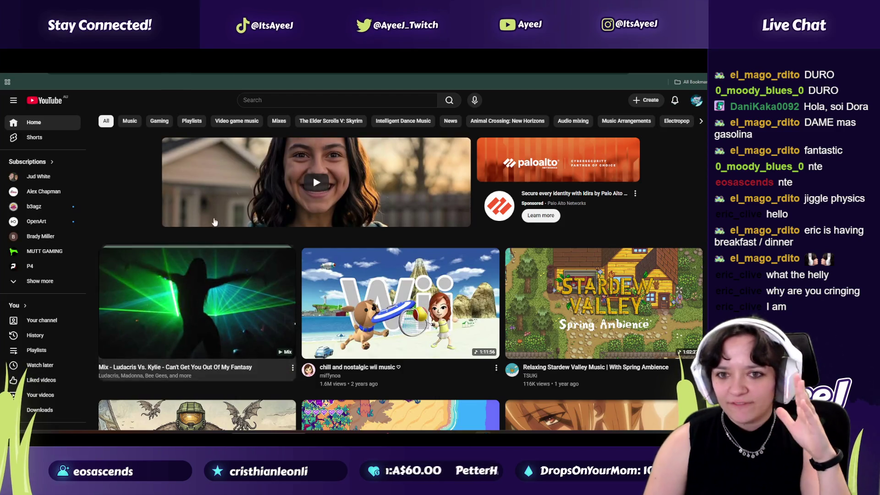
left_click(221, 277)
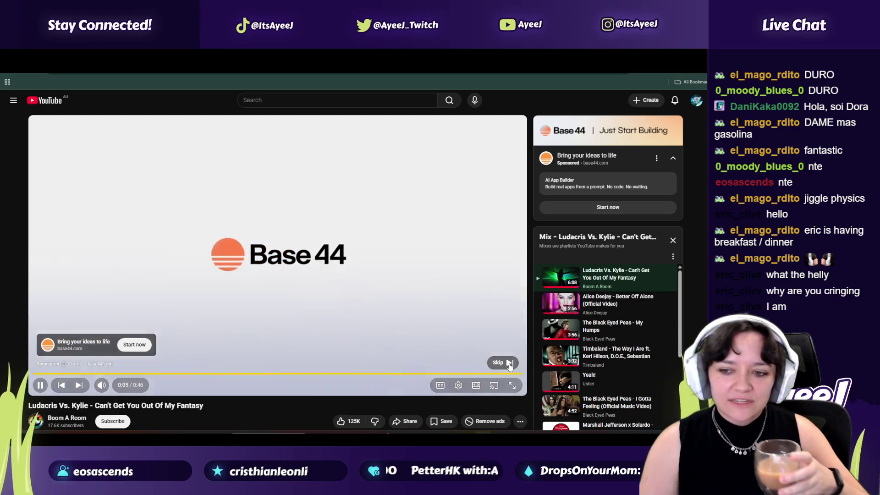
- Skip the ad on the Ludacris mix and reset playback speed to normal
left_click(509, 360)
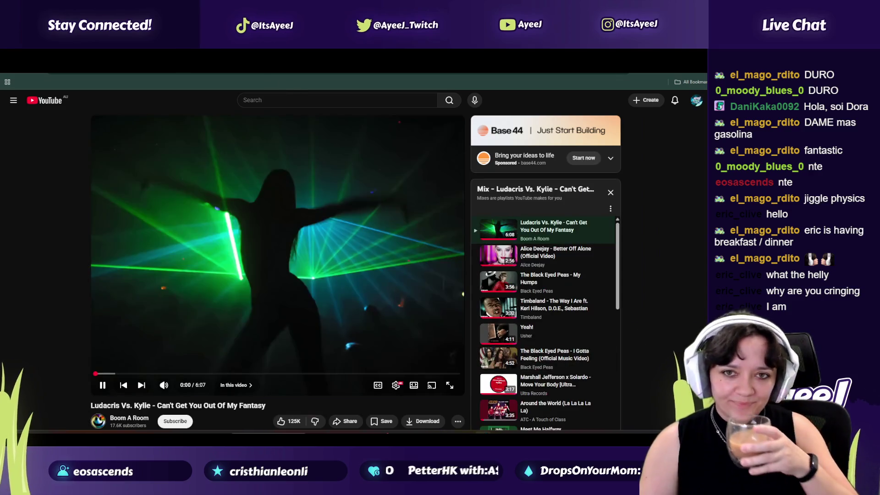
left_click(396, 385)
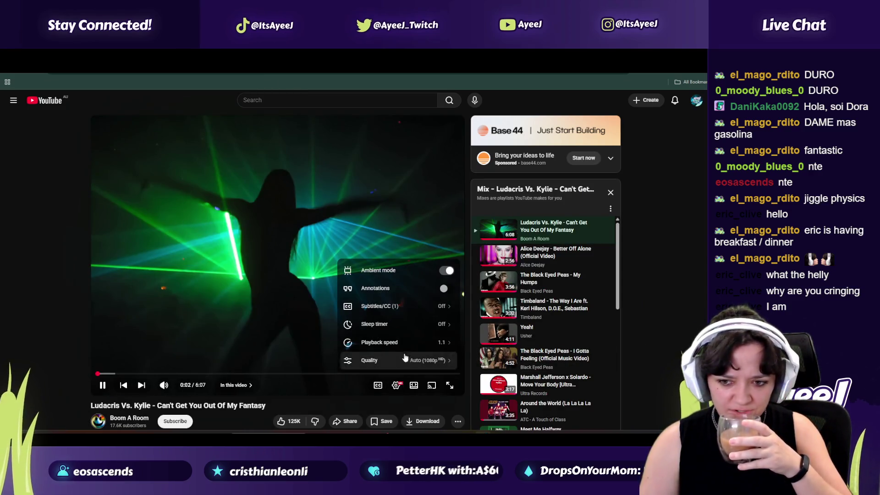
left_click(344, 343)
left_click(349, 332)
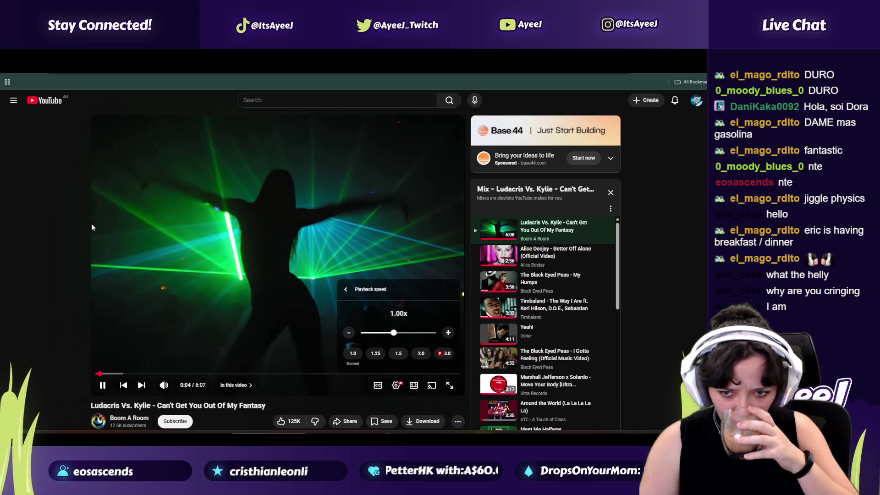
- Switch to the Godot Hit & Hurt Boxes tutorial, play it briefly, then pause
key("ctrl+Tab")
left_click(230, 247)
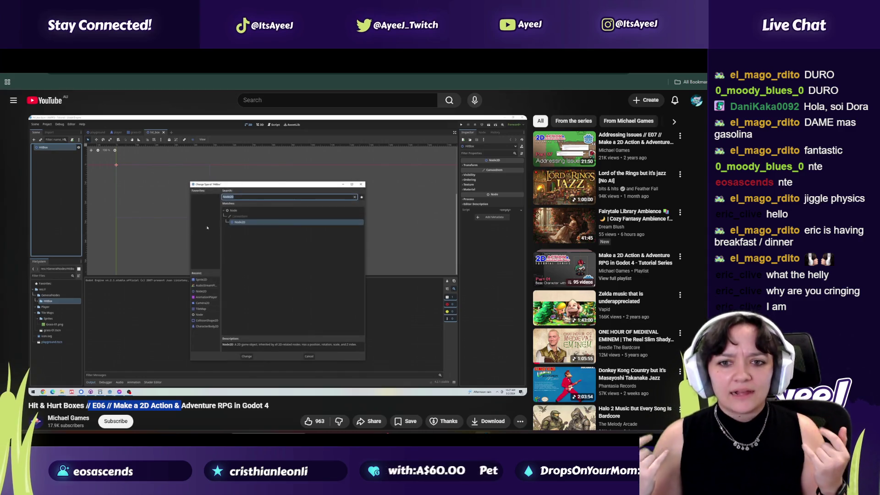
left_click(403, 203)
- In Godot, expand the Hitbox folder, open hit_box.tscn, and choose Change Type on the HitBox node
key("alt+Tab")
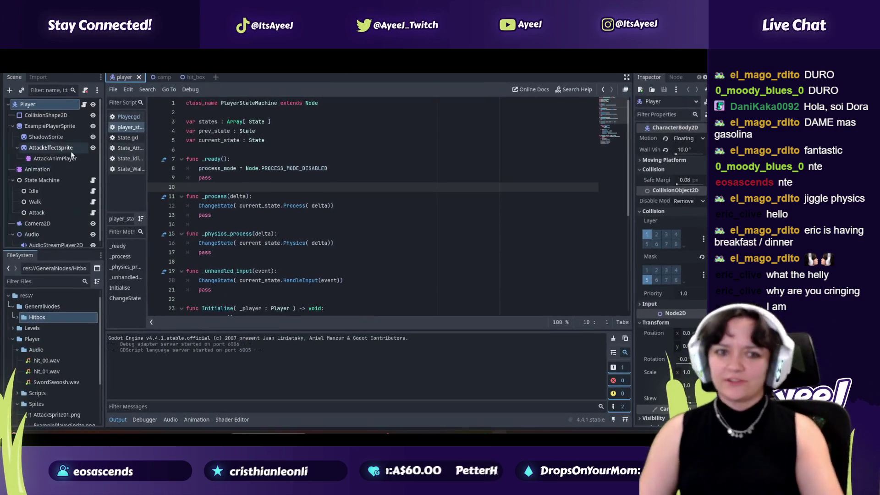
double_click(56, 318)
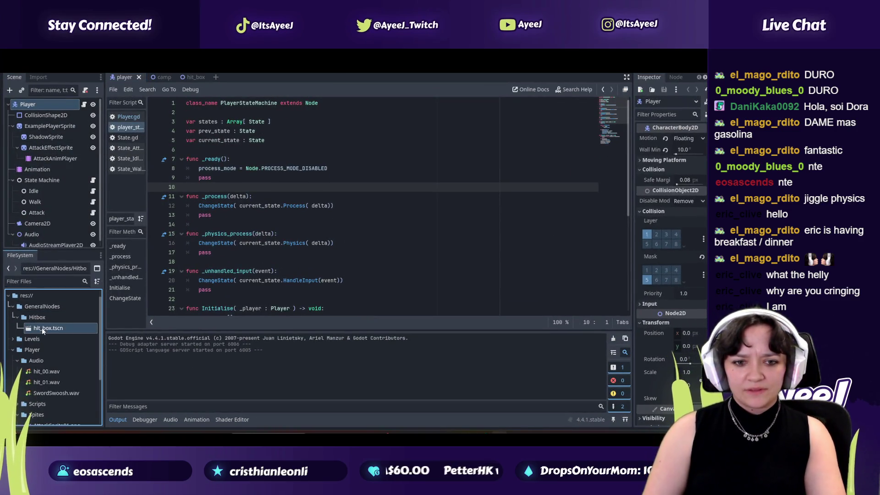
double_click(42, 328)
right_click(23, 103)
left_click(52, 185)
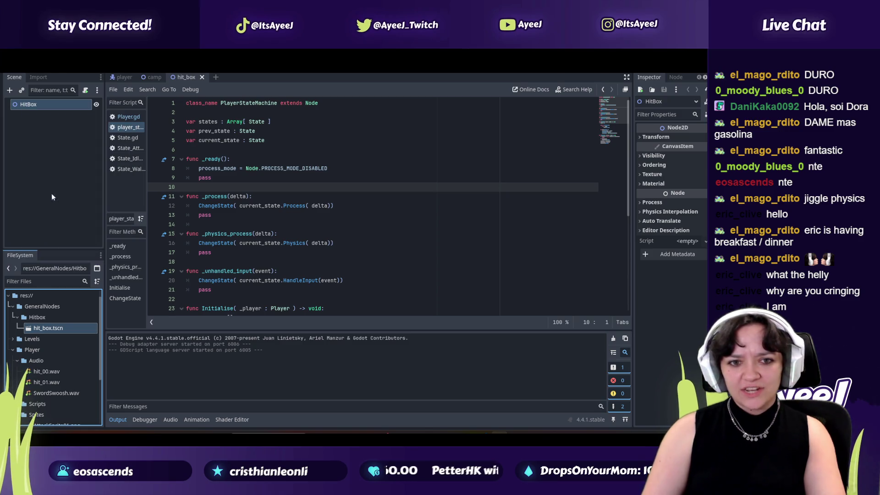
- Change the HitBox root node to Area2D by searching 'Area', then return to the tutorial
type("Atr")
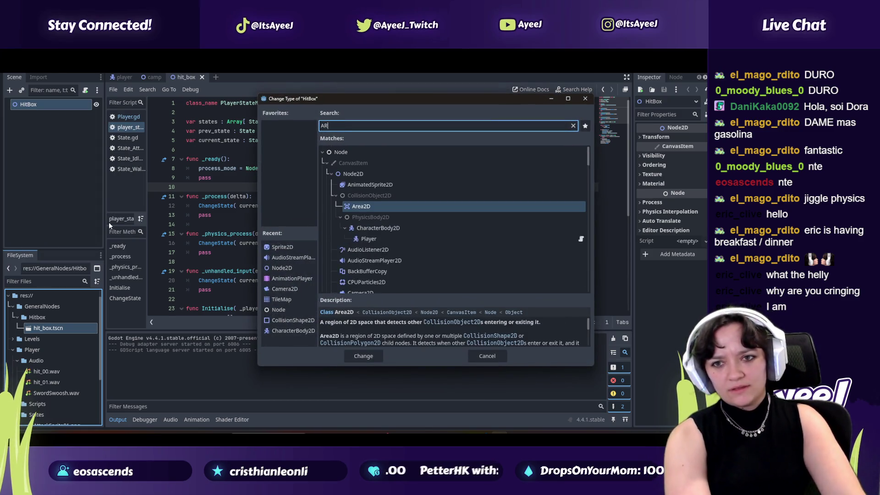
type("s")
key("BackSpace")
key("BackSpace")
key("BackSpace")
type("rea")
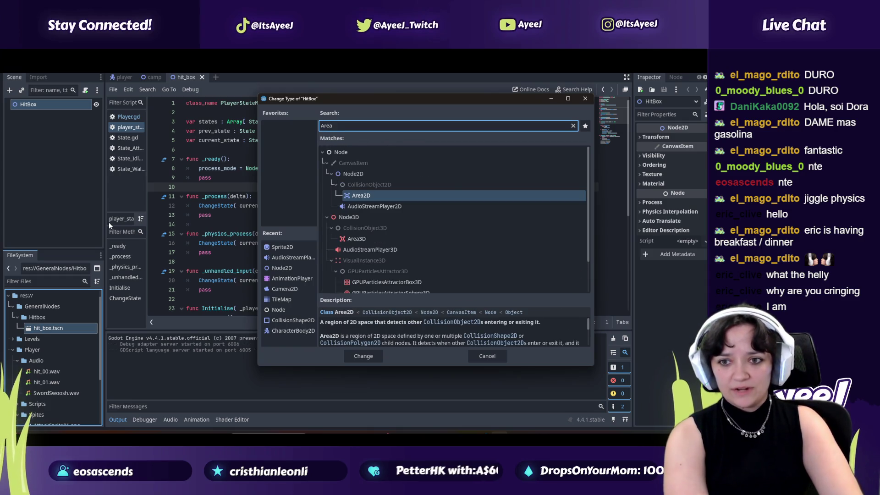
key("Return")
key("alt+Tab")
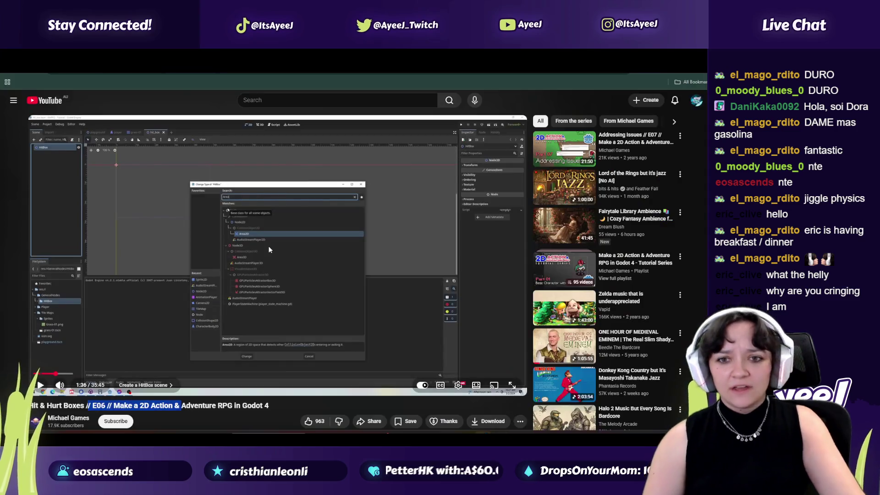
- Resume the tutorial and briefly flip over to the Godot editor and back
left_click(270, 249)
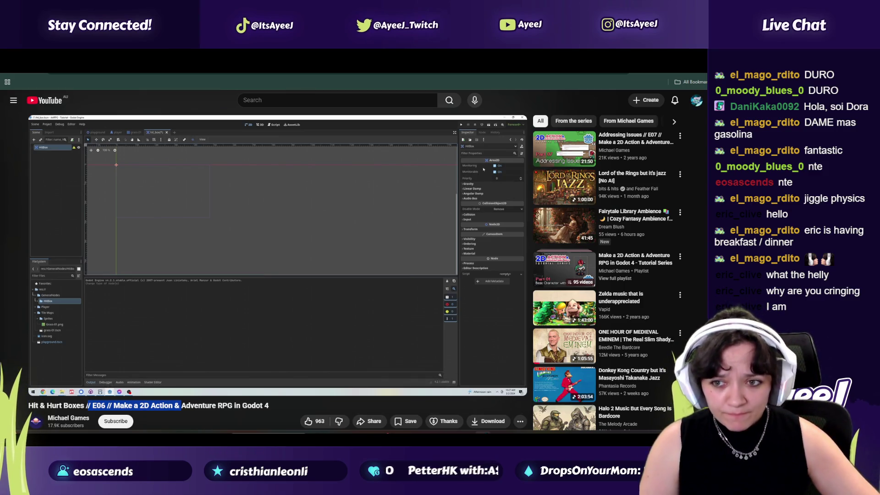
key("alt+Tab")
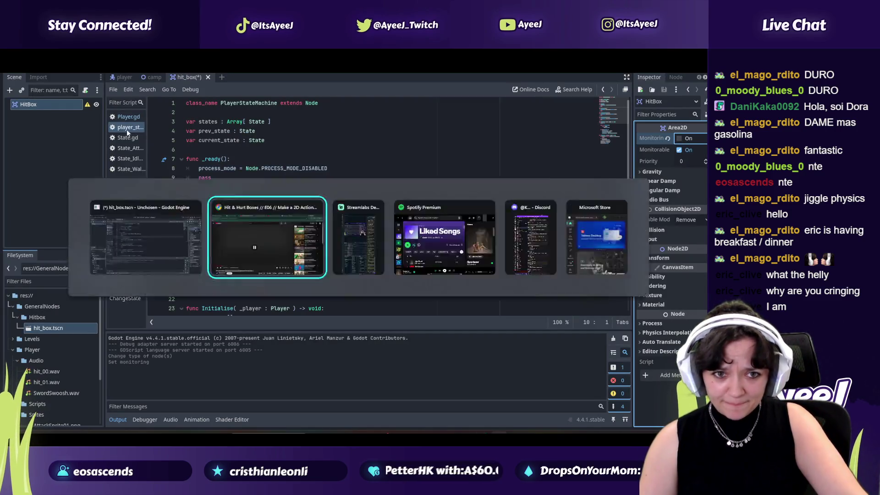
key("alt+Tab")
- Turn on captions for the tutorial and resume playback
left_click(283, 193)
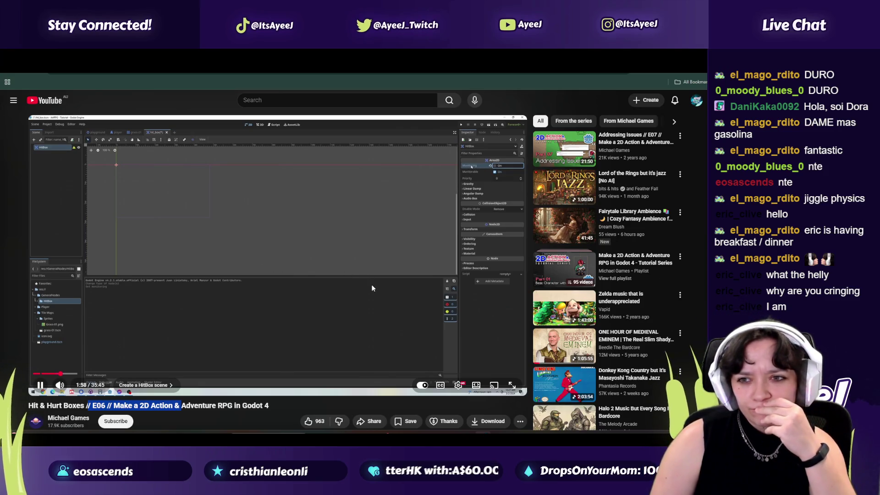
left_click(372, 285)
left_click(439, 386)
left_click(359, 320)
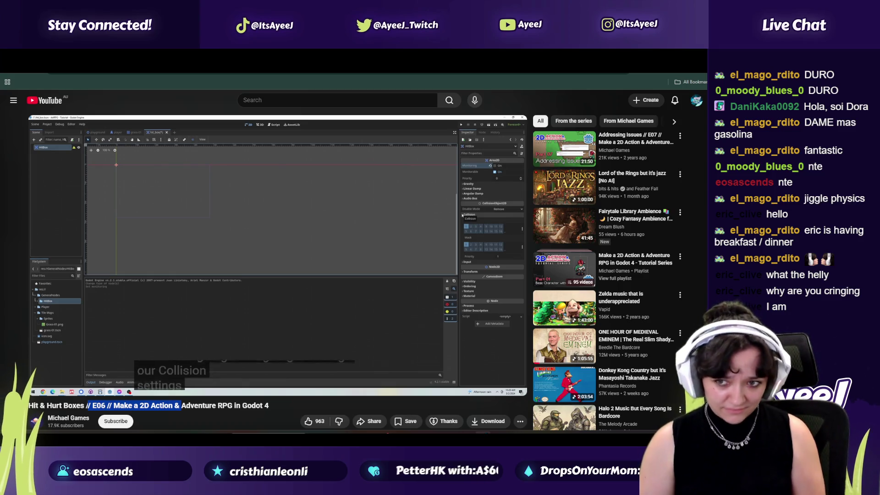
- Watch the tutorial to the collision layer naming part, pause it there, and return to Godot
mouse_move(458, 255)
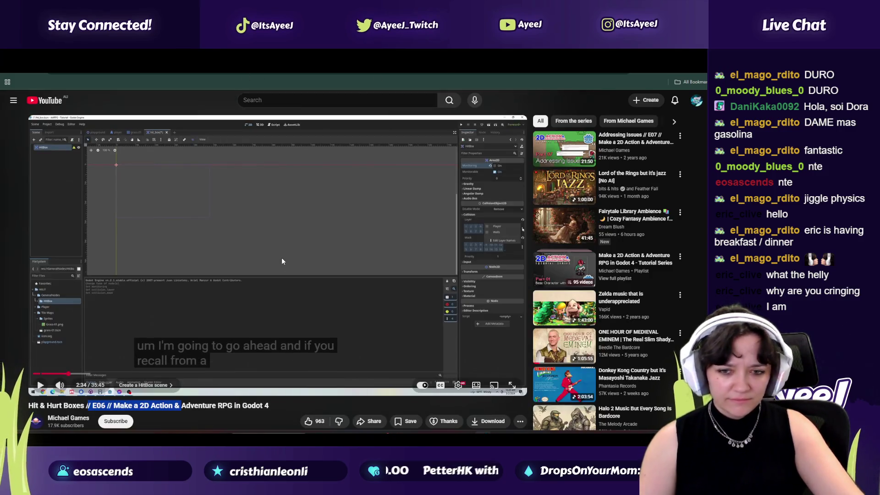
left_click(282, 259)
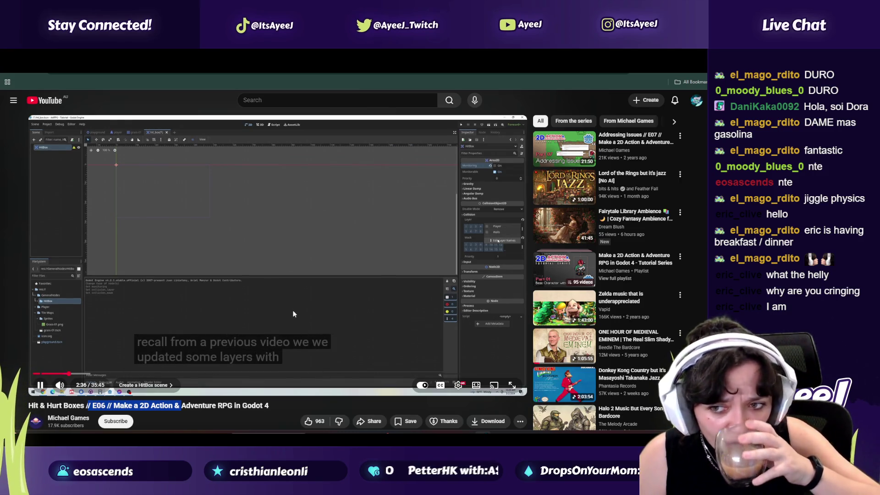
left_click(329, 341)
left_click(374, 300)
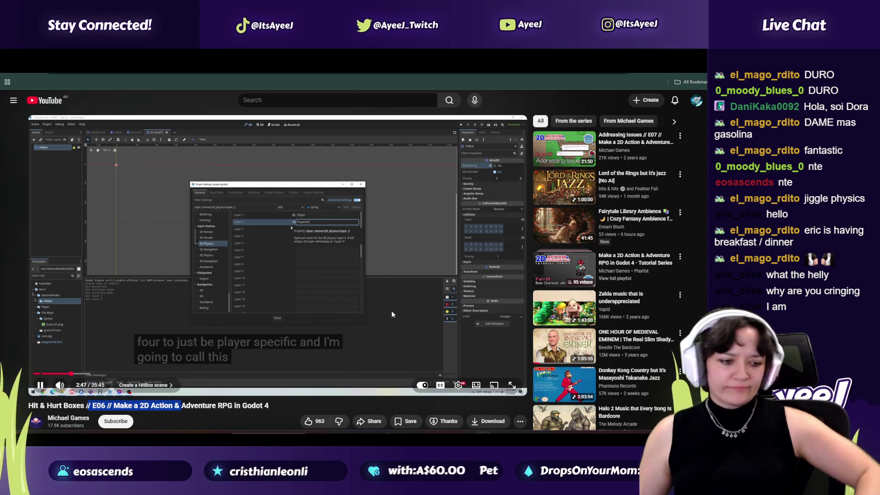
left_click(420, 303)
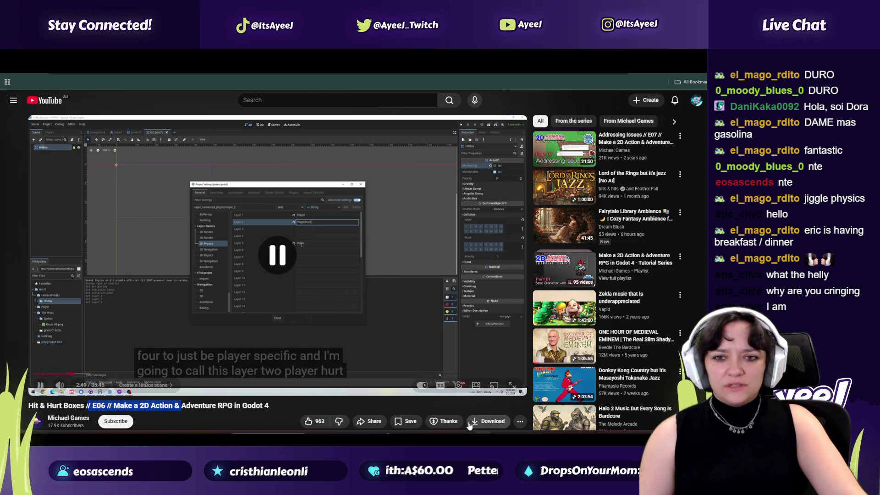
key("alt+Tab")
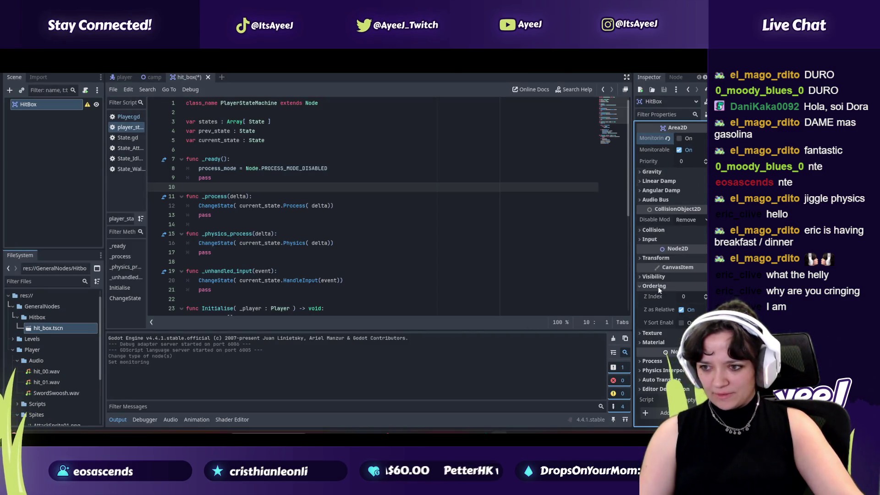
- Open the project's 2D physics layer names from the HitBox's Collision settings
left_click(654, 166)
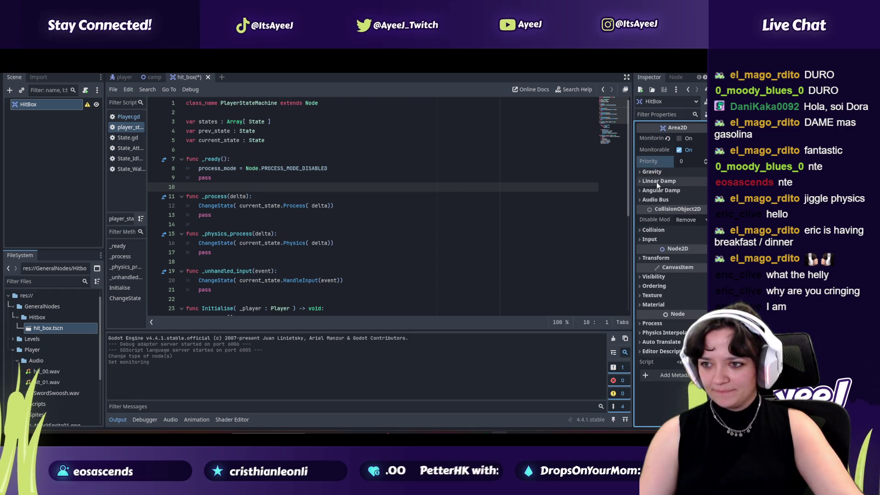
left_click(650, 231)
left_click(704, 258)
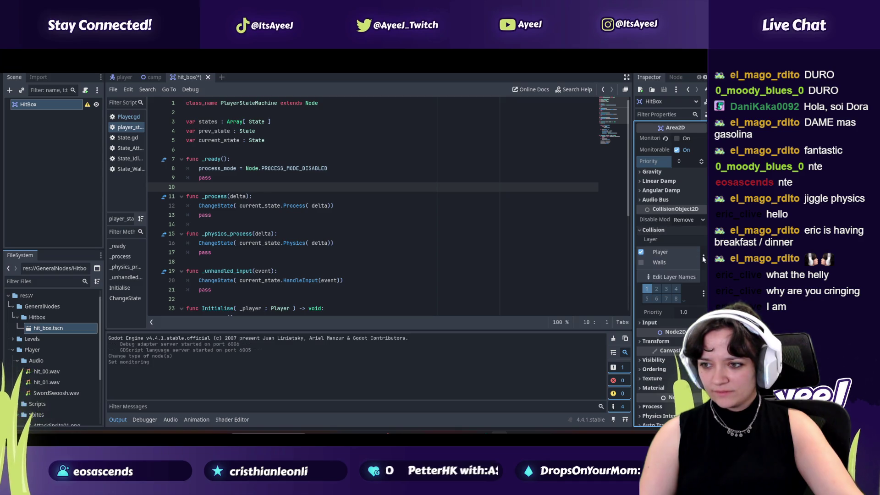
left_click(674, 277)
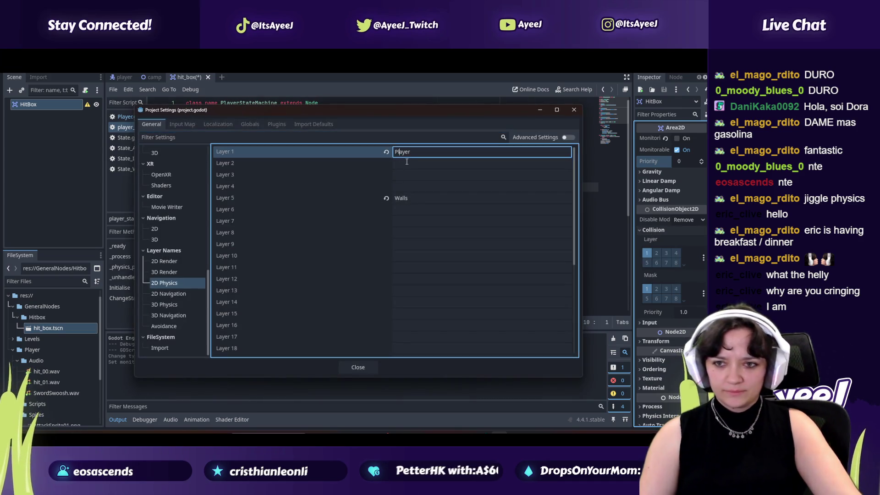
- Name 2D physics layer 2 'Player_Hurt' and resume the tutorial video
left_click(412, 164)
type("Player_Hurt")
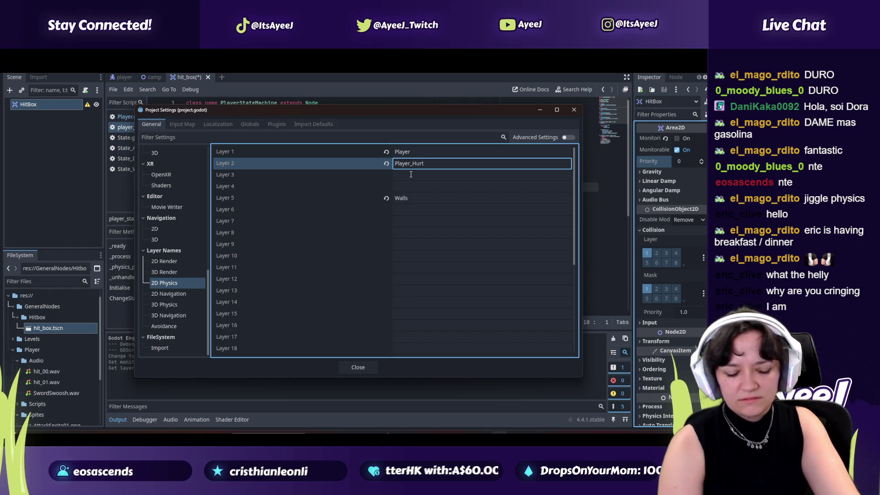
key("alt+Tab")
left_click(344, 262)
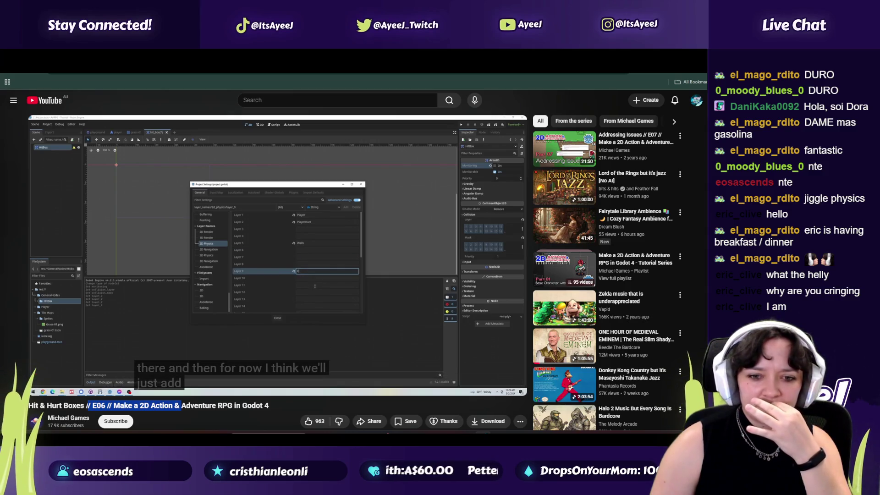
- Name 2D physics layer 9 'Enemy' while following along with the tutorial
left_click(319, 293)
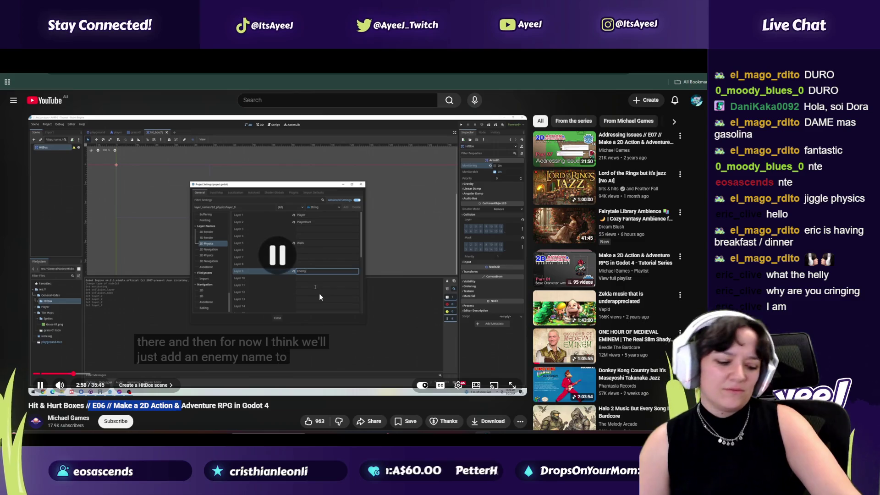
key("alt+Tab")
left_click(420, 244)
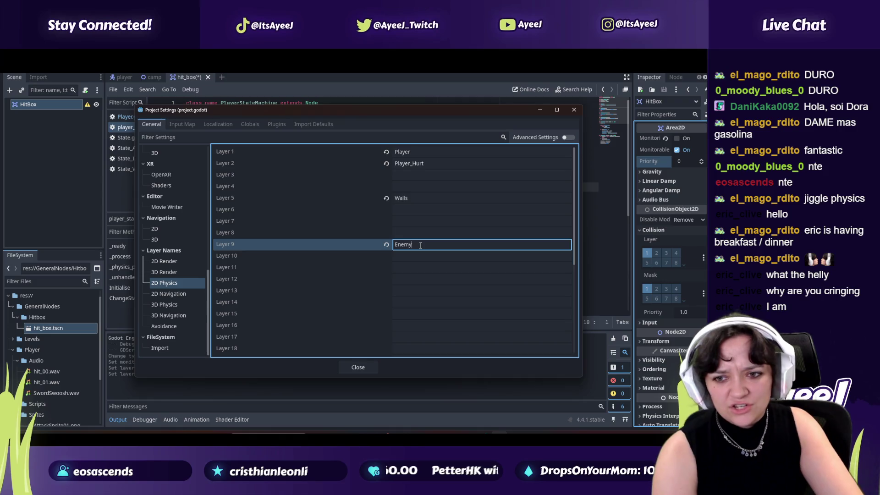
key("alt+Tab")
left_click(353, 265)
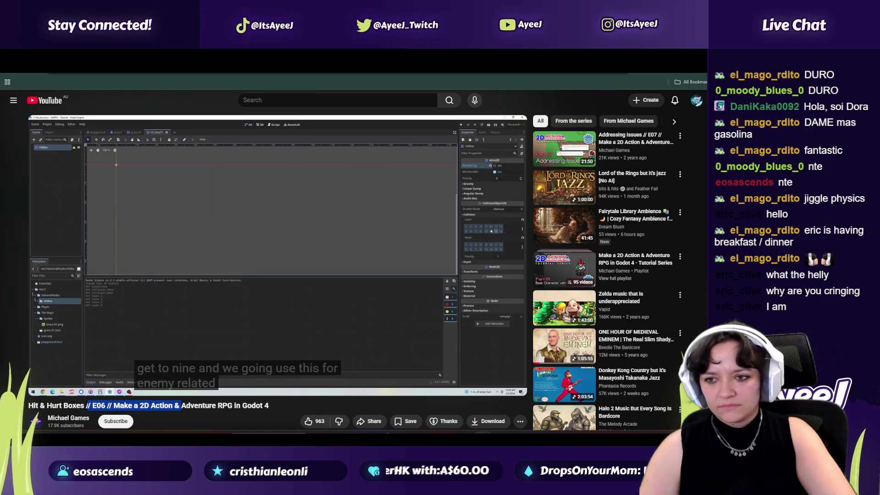
- Close Project Settings and expand the HitBox's Collision Layer grid to all 32 layers
key("alt+Tab")
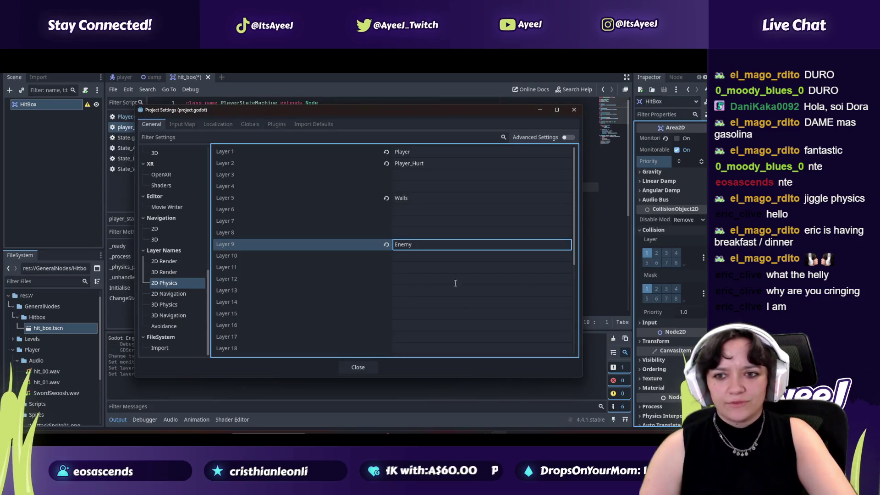
left_click(348, 372)
key("alt+Tab")
key("alt+Tab")
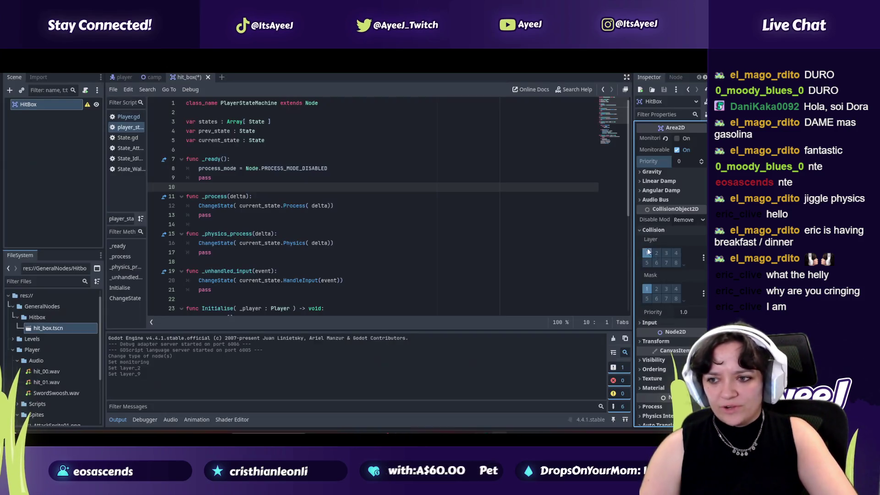
left_click(684, 265)
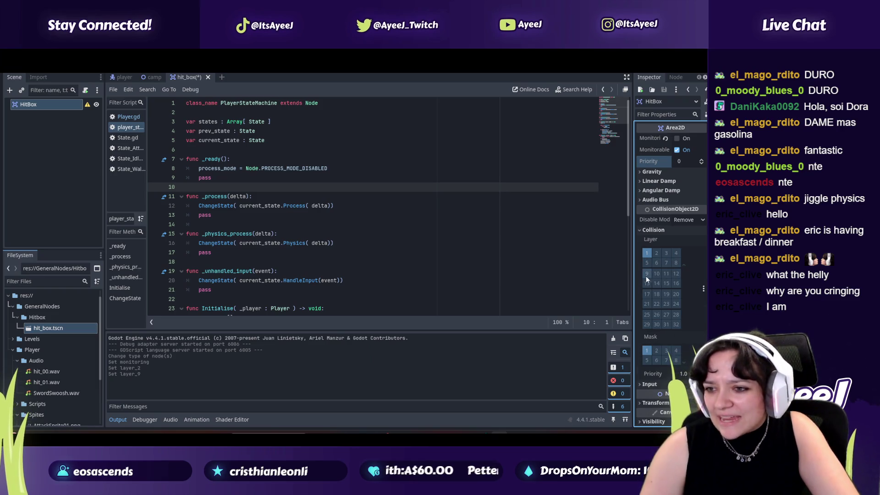
key("alt+Tab")
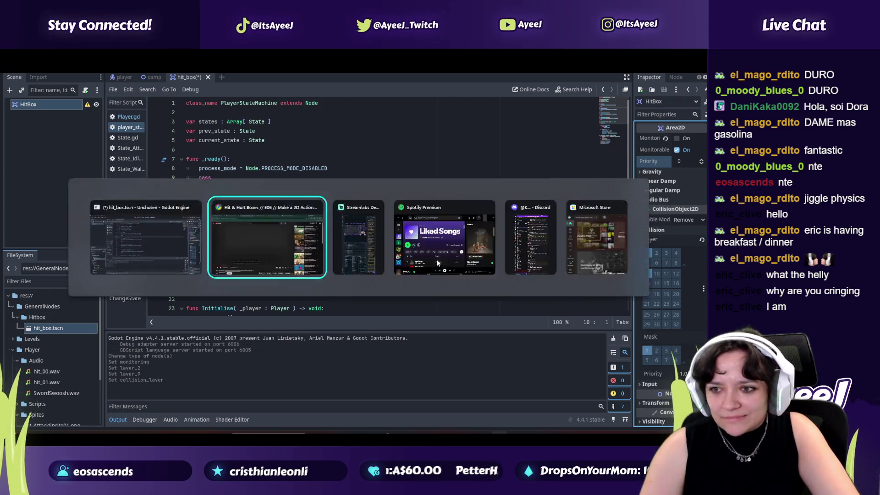
- Play, pause and rewind the tutorial to where it adds a script in Hitbox, then return to Godot
left_click(422, 259)
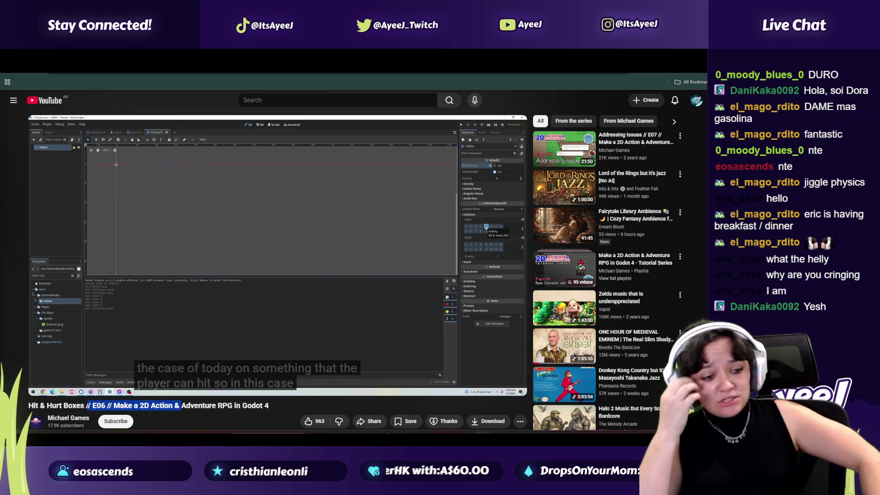
left_click(385, 265)
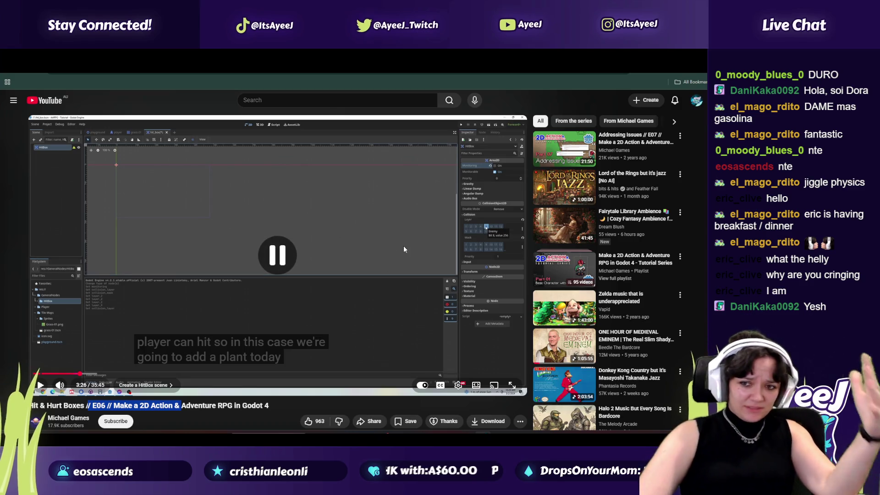
left_click(400, 262)
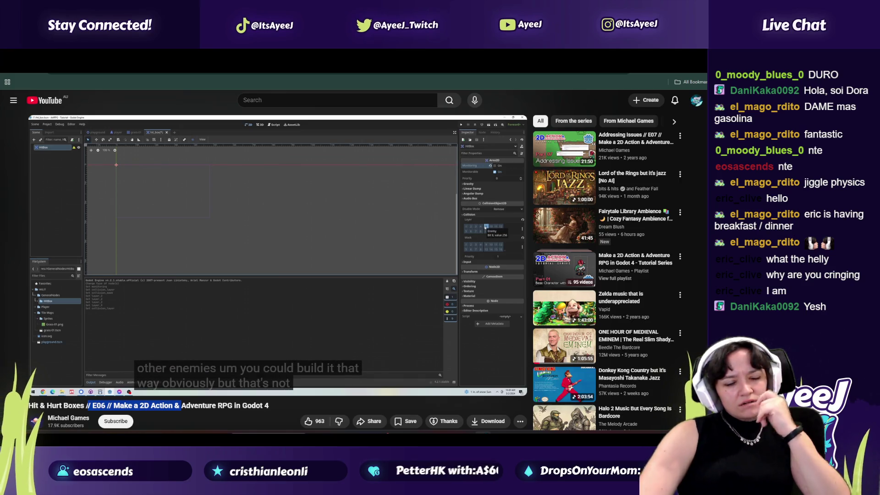
mouse_move(410, 287)
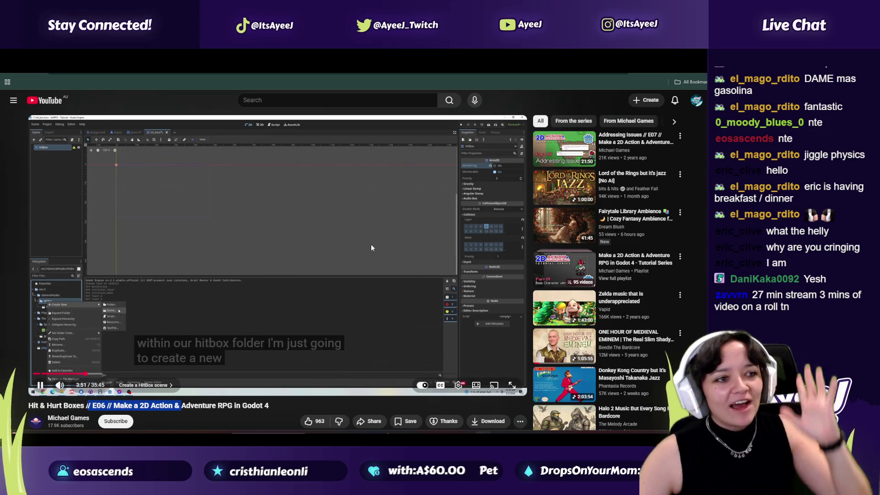
left_click(310, 254)
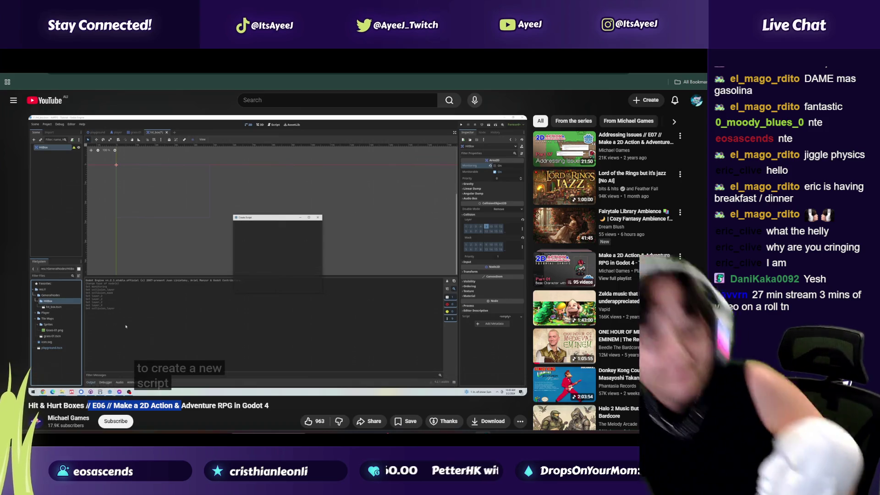
left_click(180, 285)
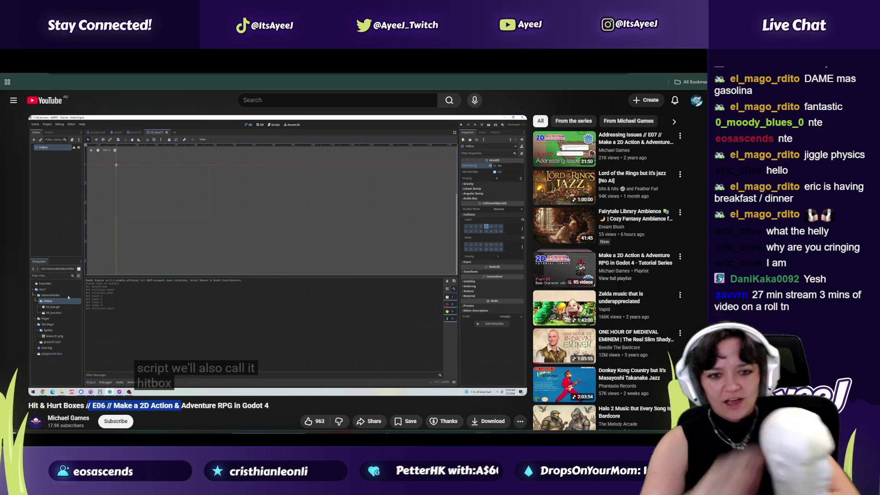
left_click(82, 374)
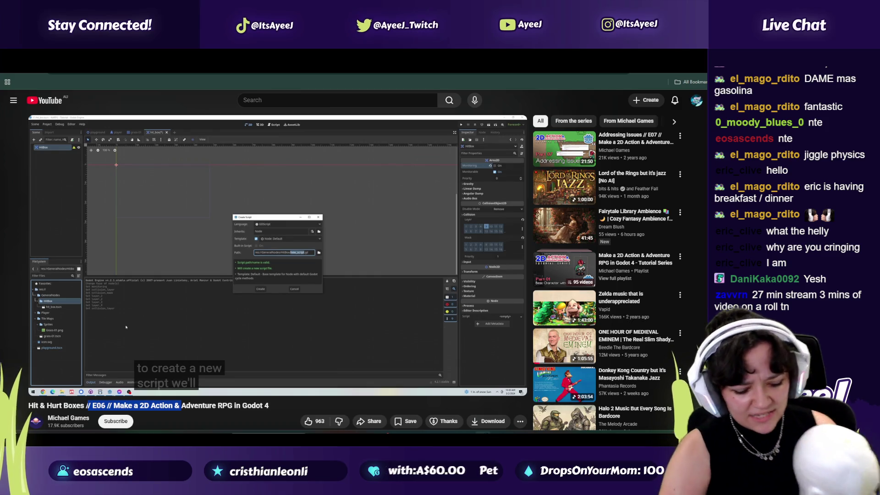
left_click(279, 276)
key("alt+Tab")
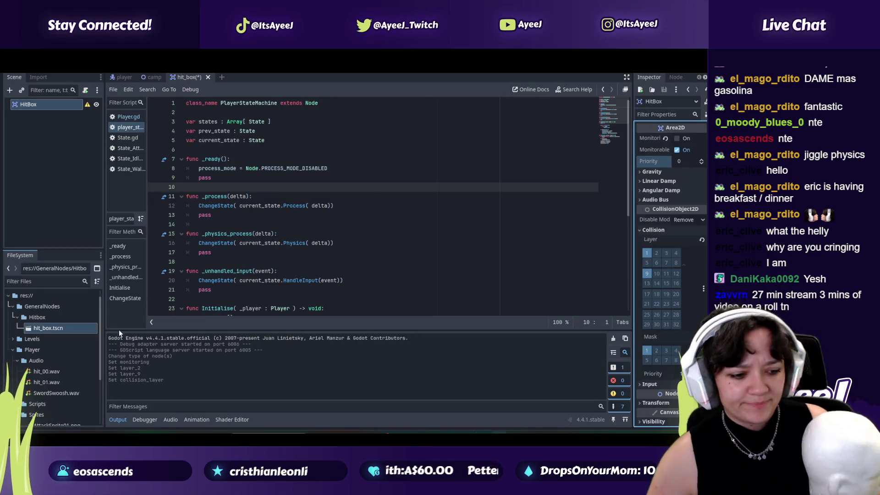
- Choose Create New > Script on the Hitbox folder, then resume the tutorial
mouse_move(56, 392)
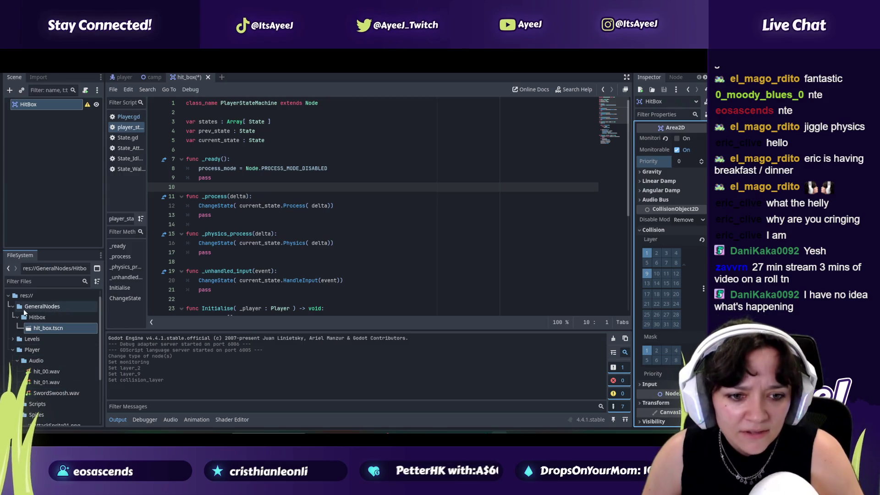
right_click(37, 318)
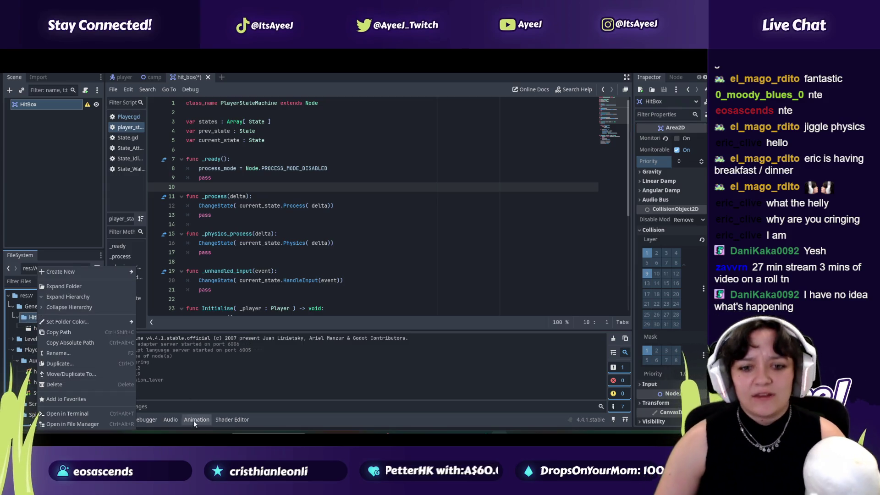
left_click(174, 406)
scroll(45, 367, "down", 1)
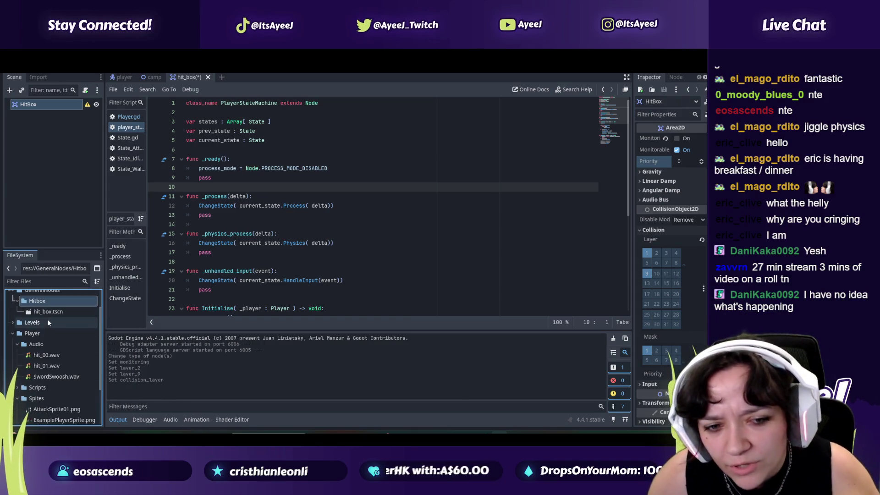
right_click(31, 303)
mouse_move(85, 270)
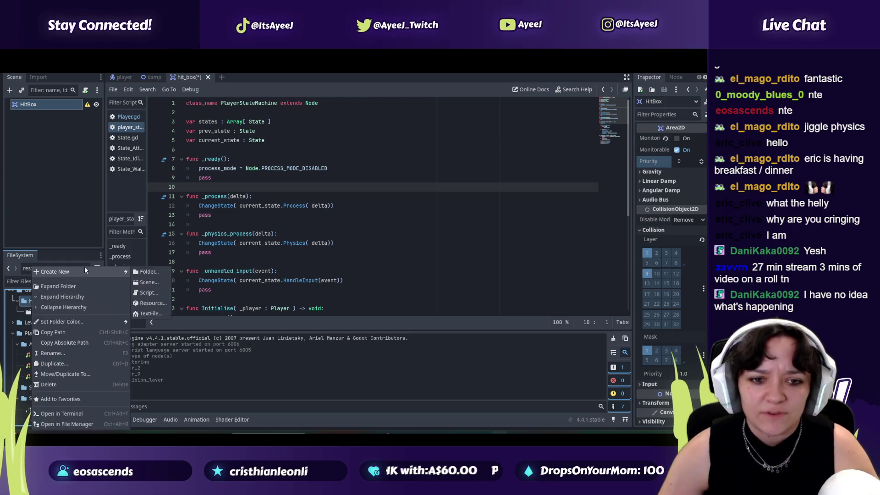
left_click(155, 295)
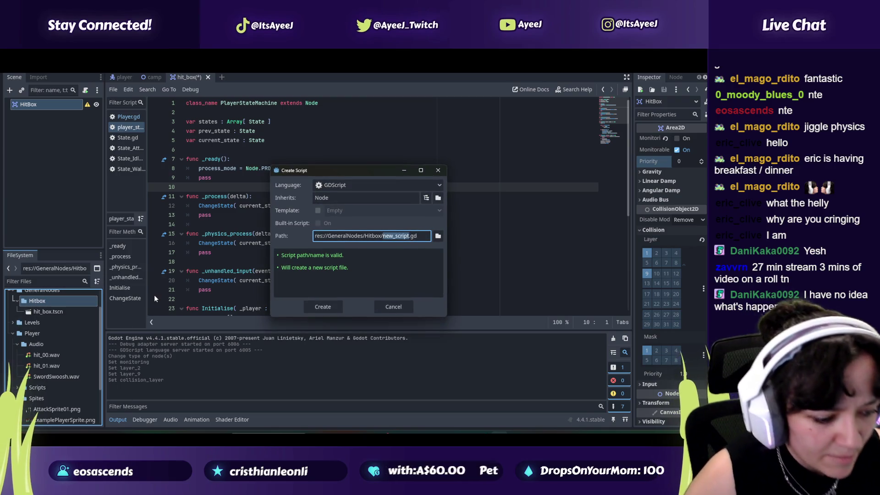
key("alt+Tab")
left_click(154, 295)
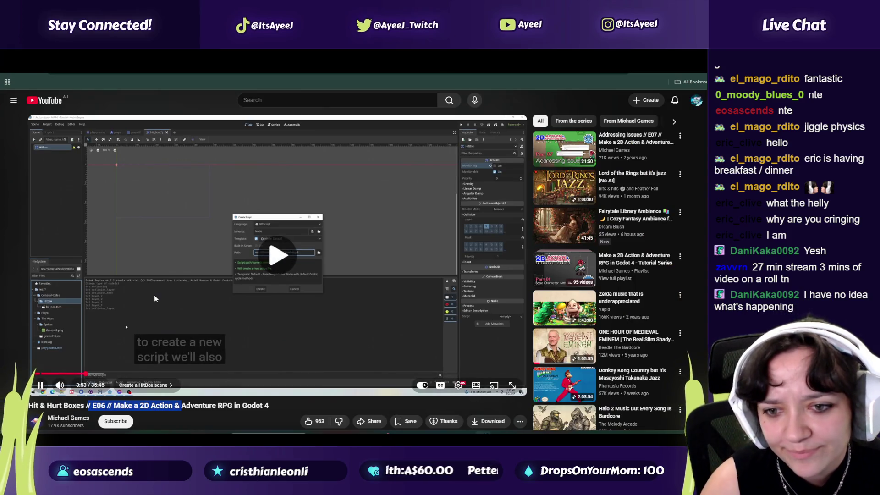
- Name the new script hit_box.gd in the Hitbox folder and create it
left_click(154, 295)
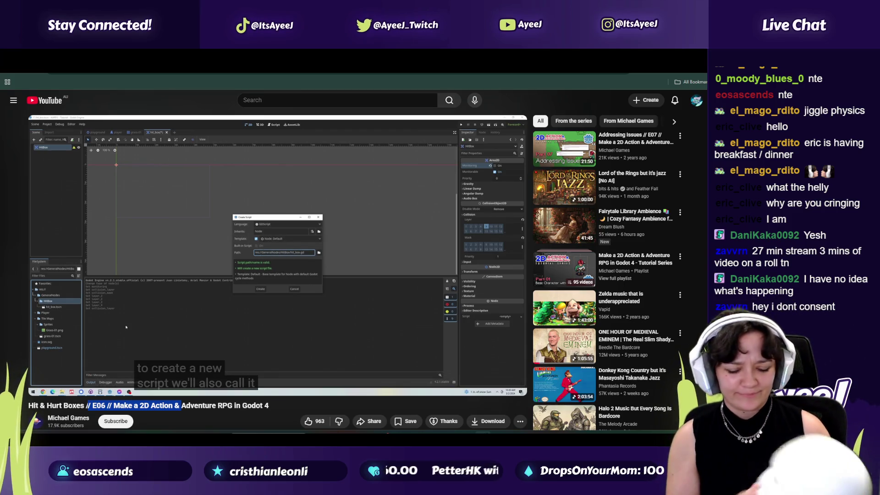
left_click(154, 296)
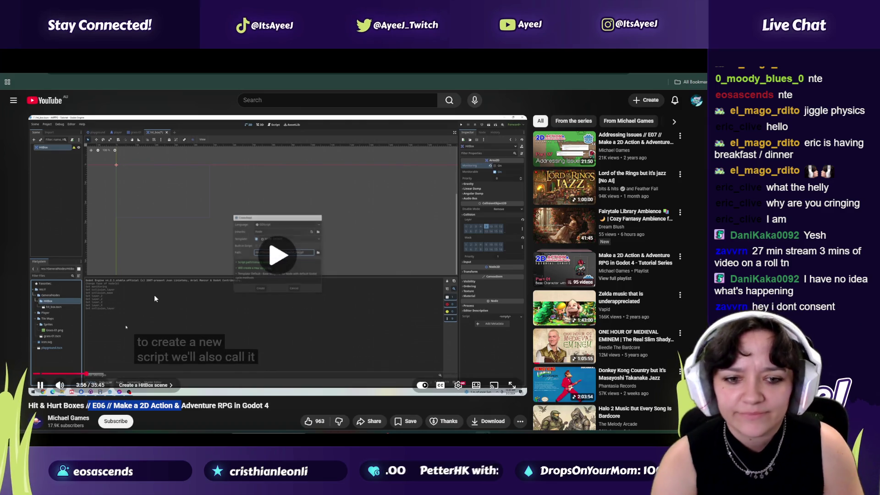
left_click(154, 296)
key("alt+Tab")
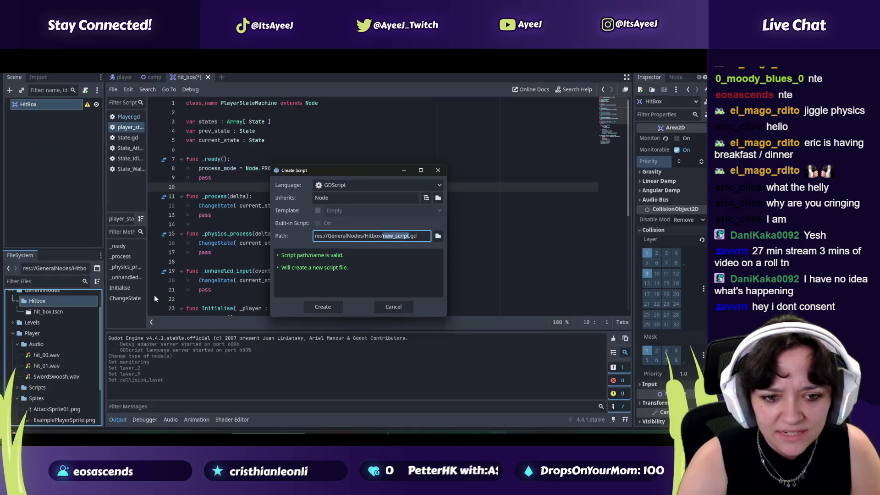
type("_box")
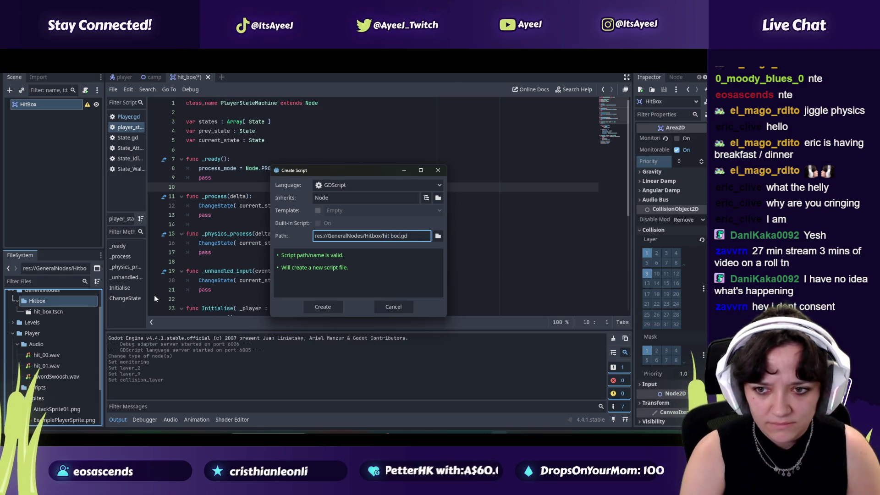
key("Return")
- Watch a little more of the tutorial, then return to the Godot editor
key("alt+Tab")
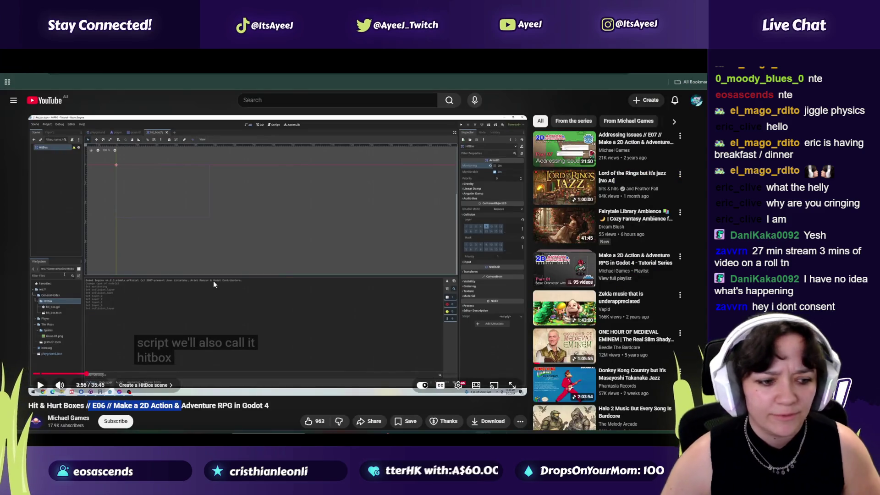
key("space")
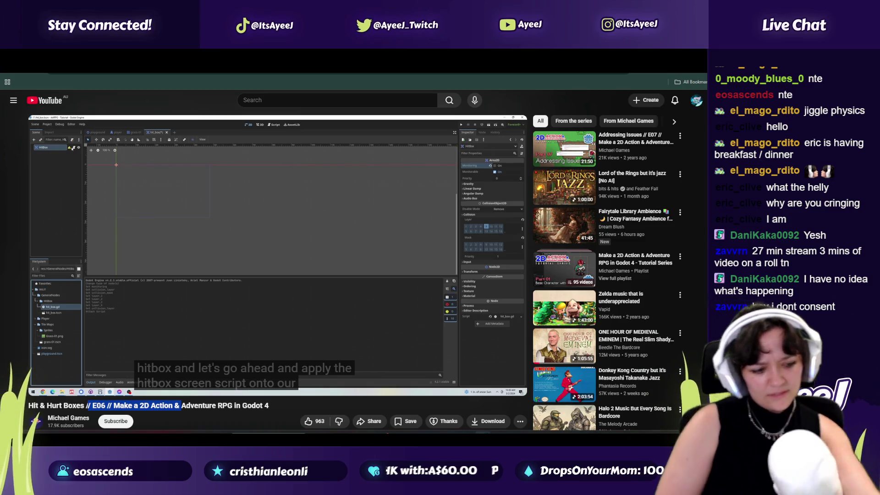
key("space")
key("space")
key("space")
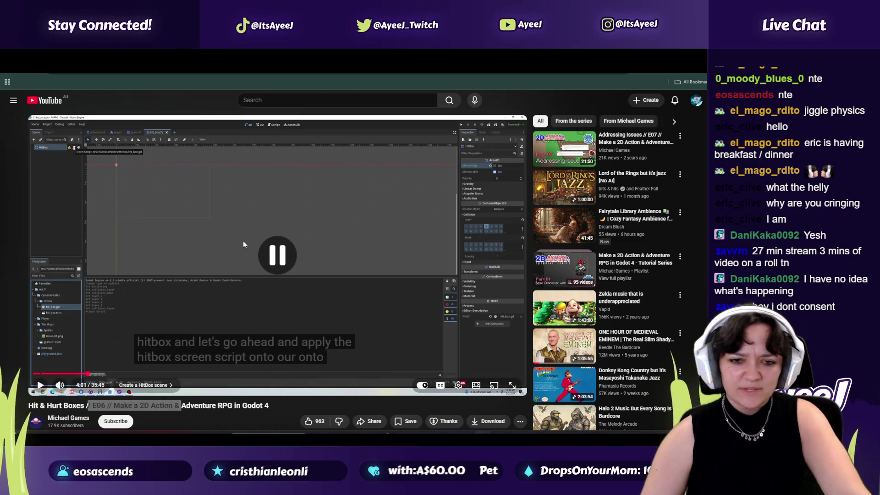
key("alt+Tab")
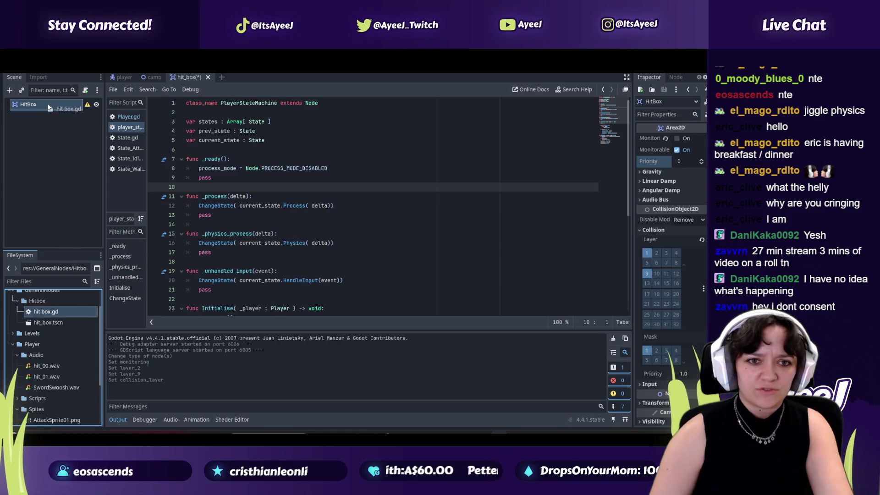
- Open hit_box.gd and correct line 1 to begin with 'class_name'
key("alt+Tab")
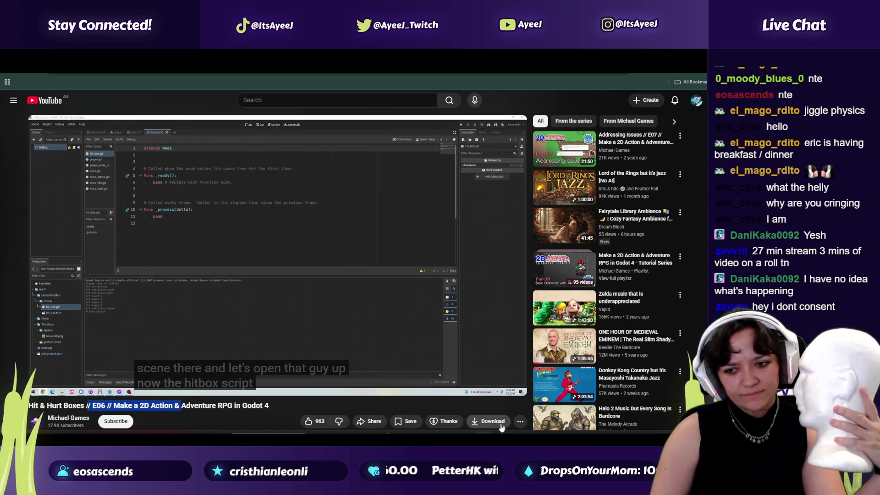
key("alt+Tab")
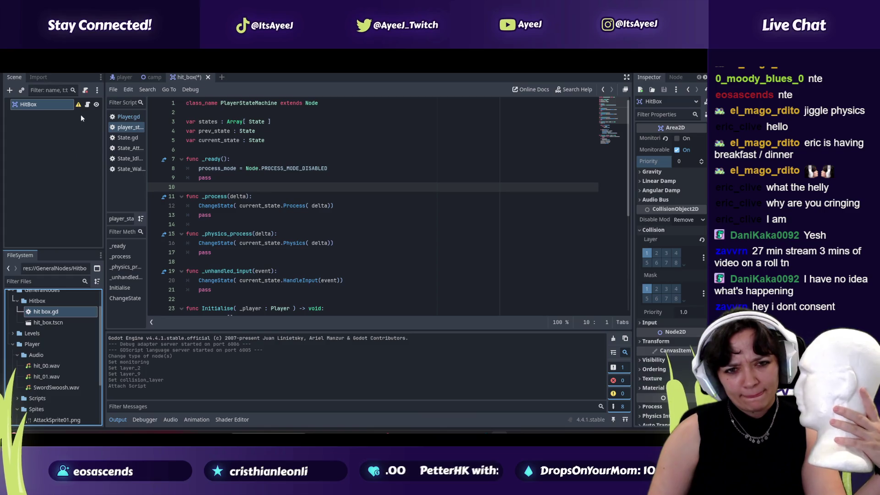
left_click(88, 104)
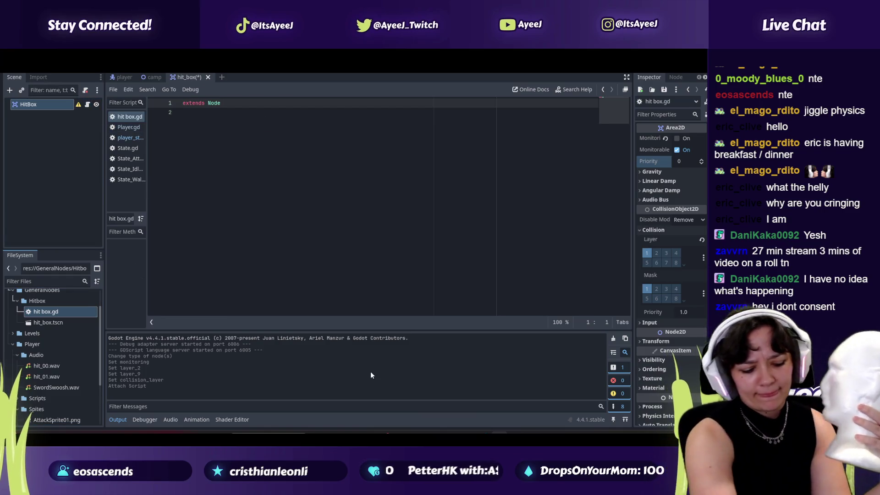
key("alt+Tab")
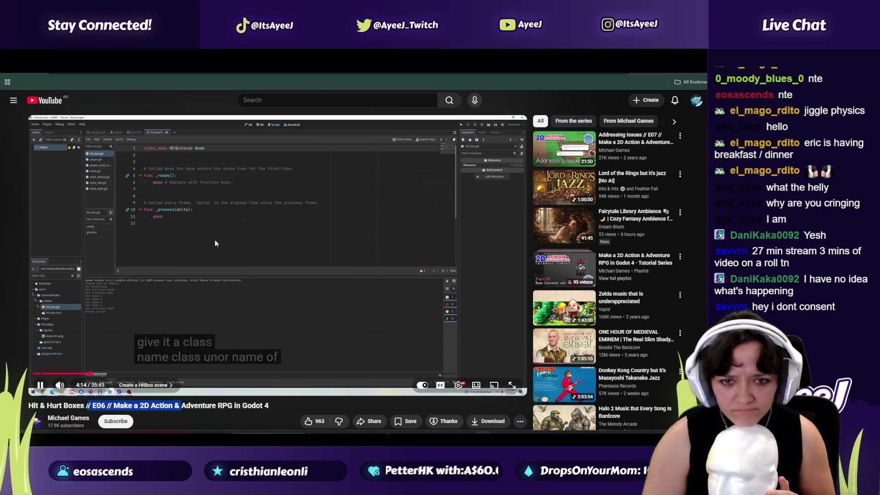
left_click(215, 241)
key("alt+Tab")
key("BackSpace")
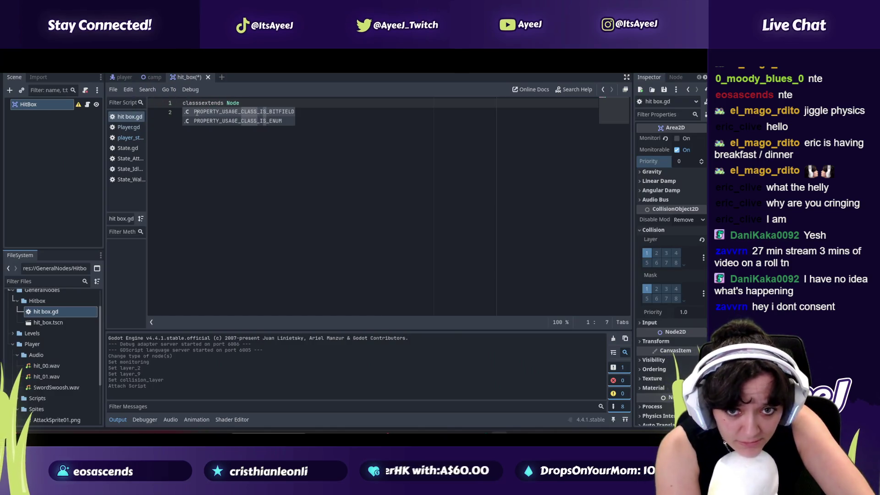
type("_name hitBox")
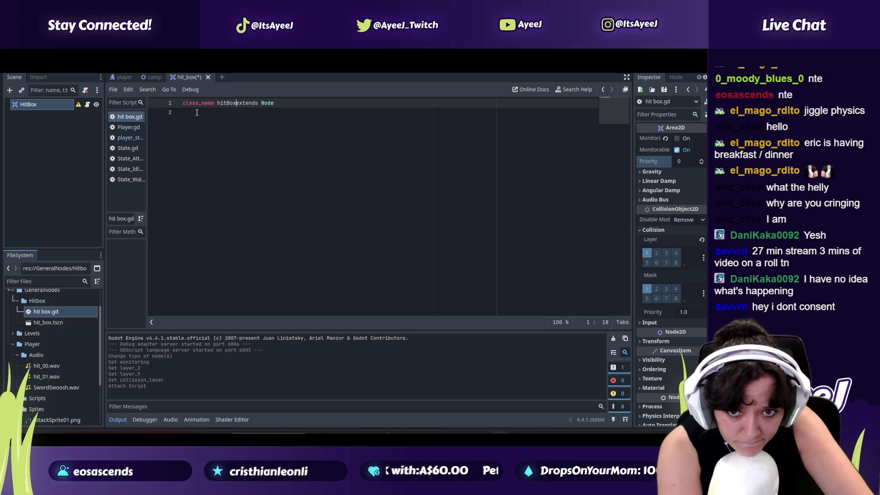
- Check the tutorial, then finish line 1 as 'class_name HitBox extends Area2D'
key("alt+Tab")
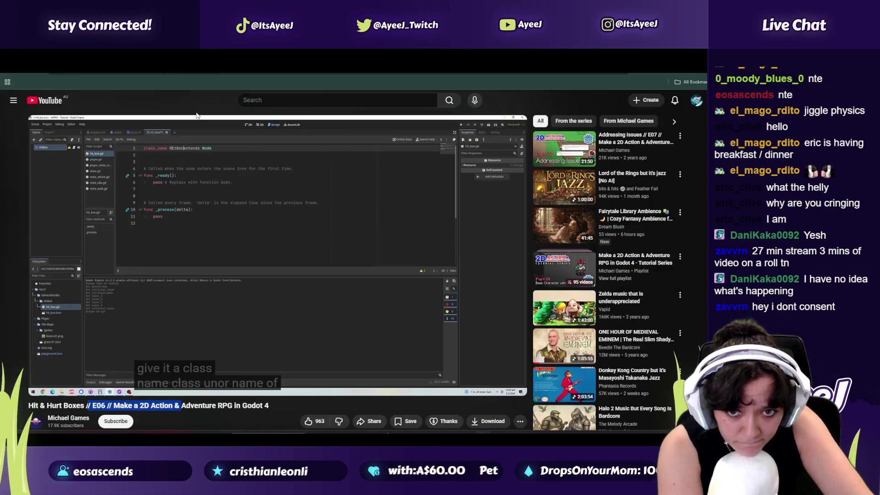
key("space")
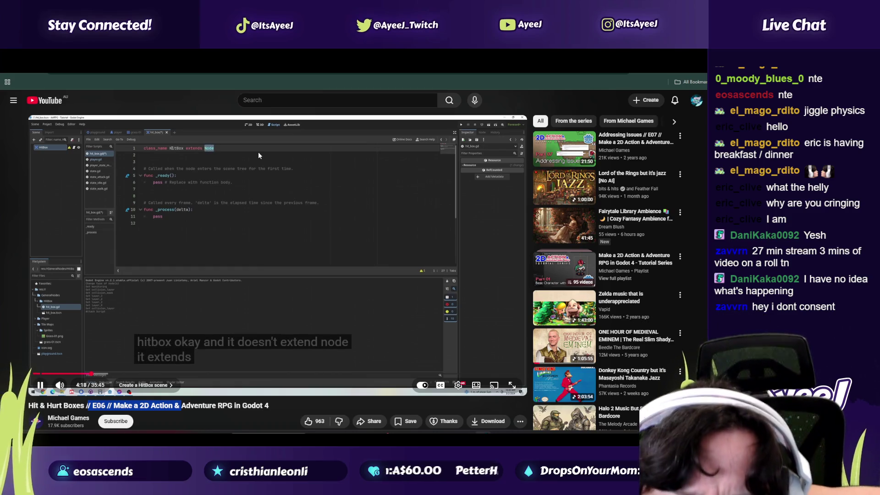
key("alt+Tab")
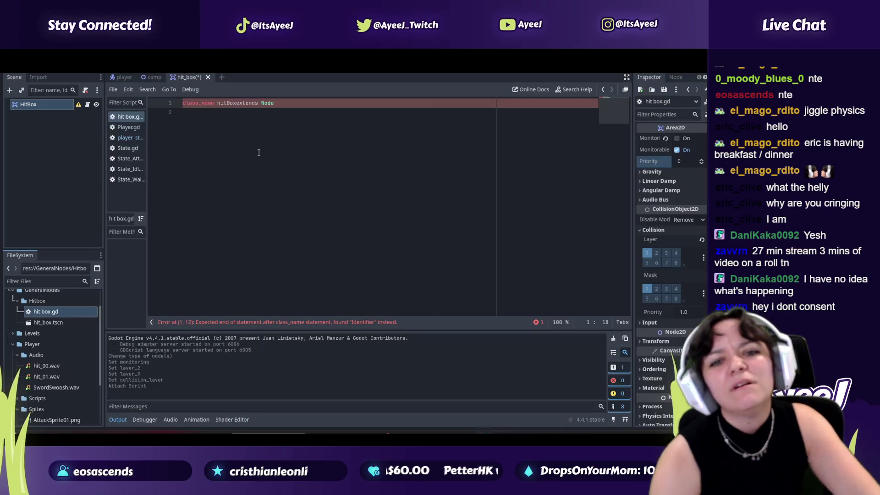
left_click(221, 101)
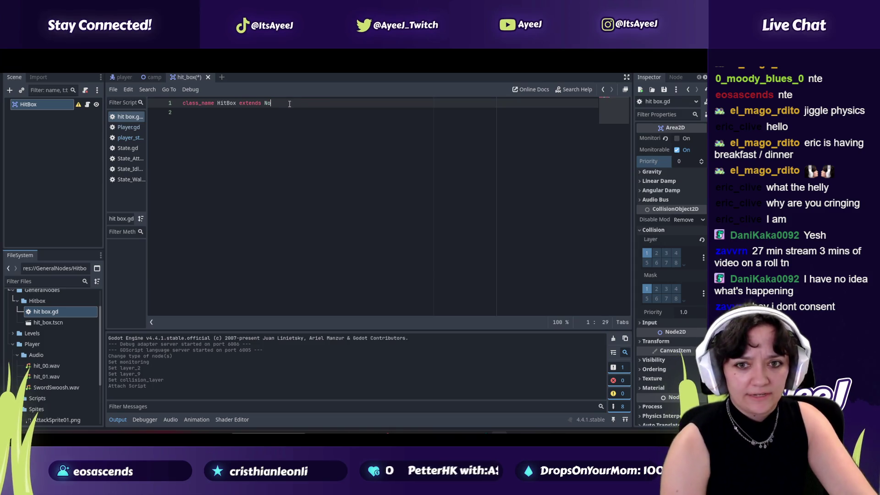
type("a")
key("alt+Tab")
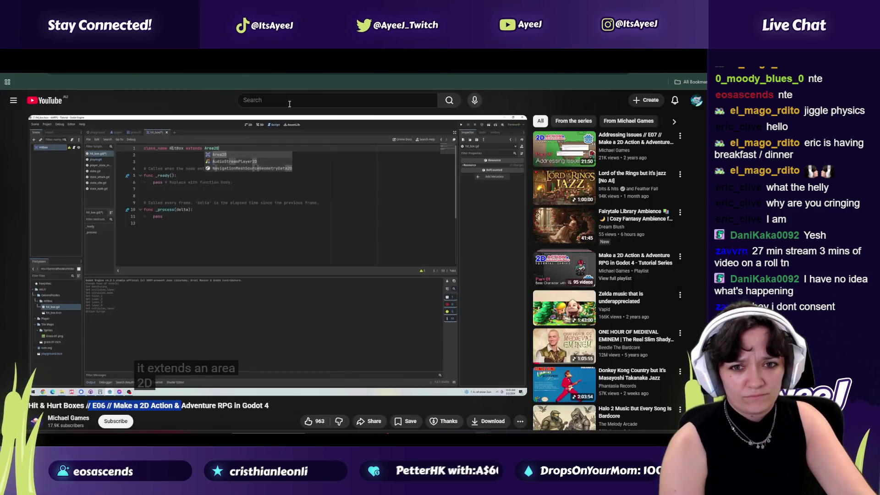
- Complete 'Area2D', watch the tutorial to its take damage function, then run the project with F5
key("alt+Tab")
type("2D")
key("alt+Tab")
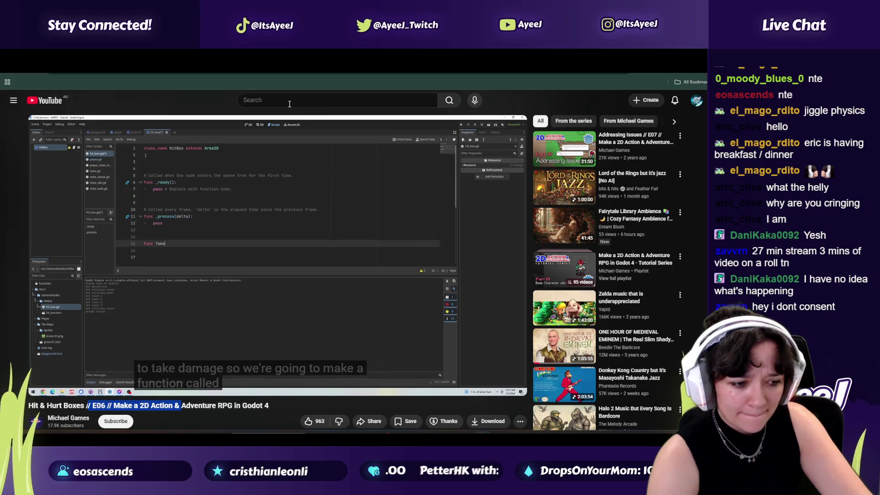
key("space")
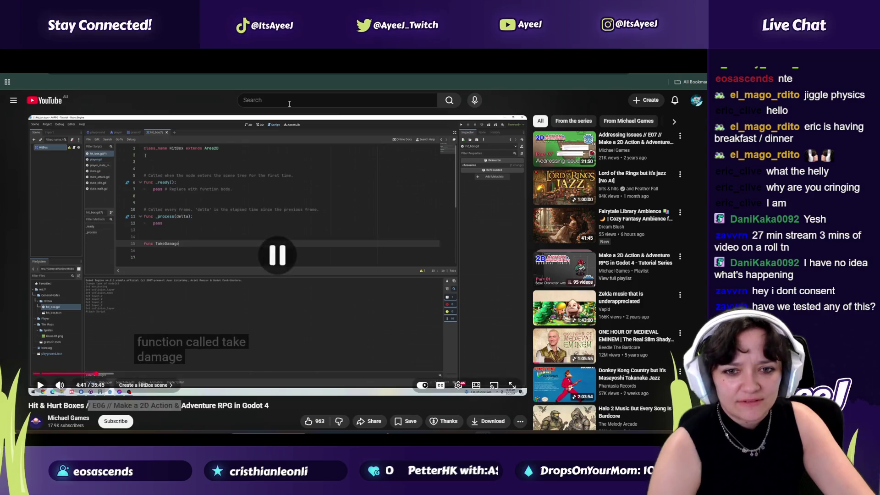
key("alt+Tab")
key("F5")
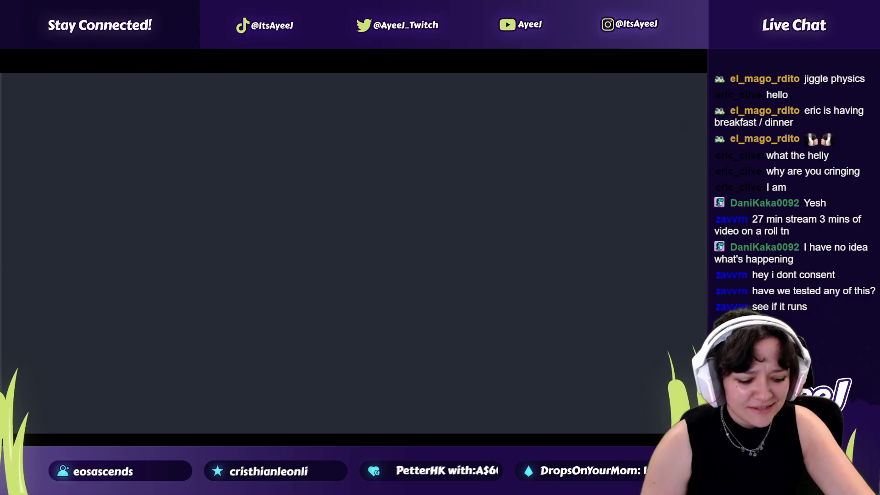
- Walk the player around with the arrow keys, swing the sword, then close the running game
key("Down")
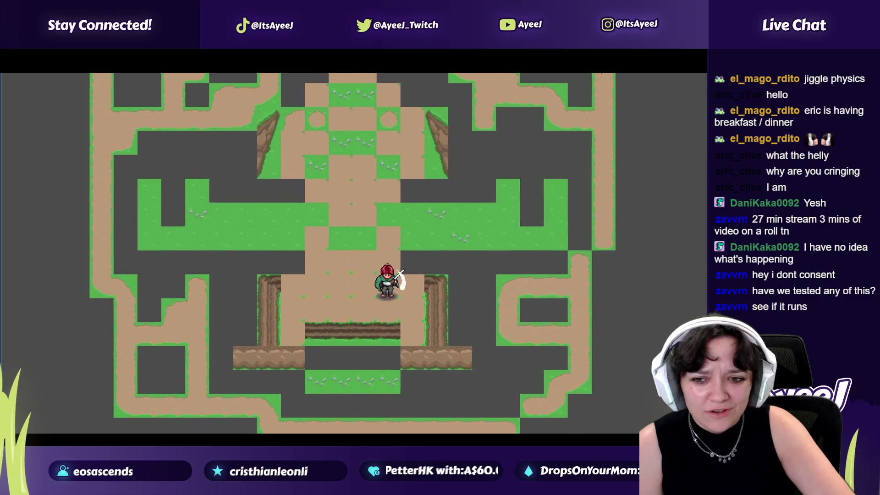
key("Up")
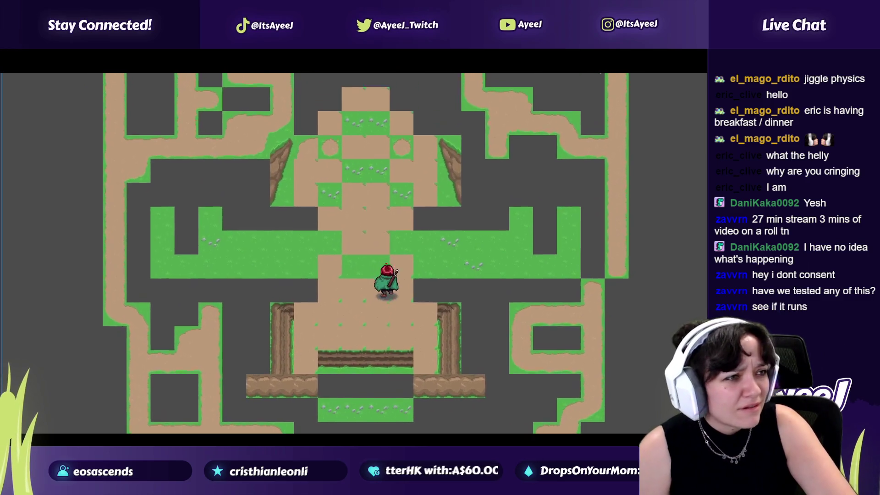
key("Left")
key("space")
key("Left")
key("Down")
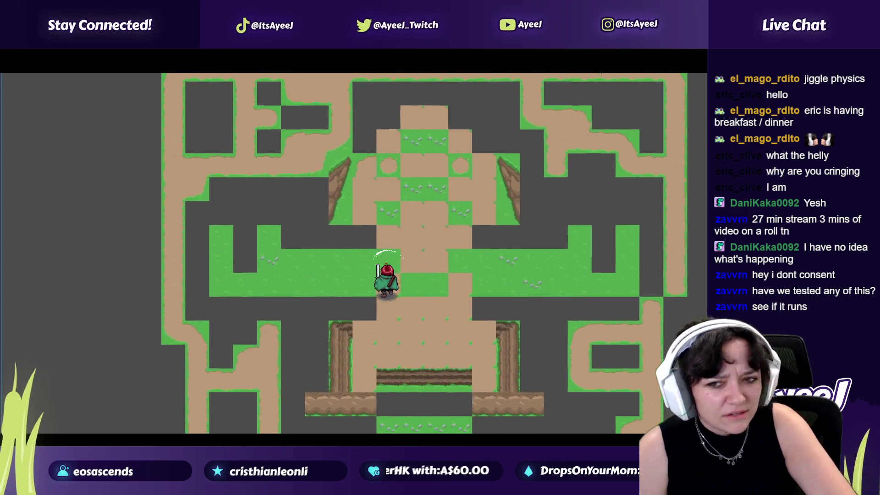
key("Up")
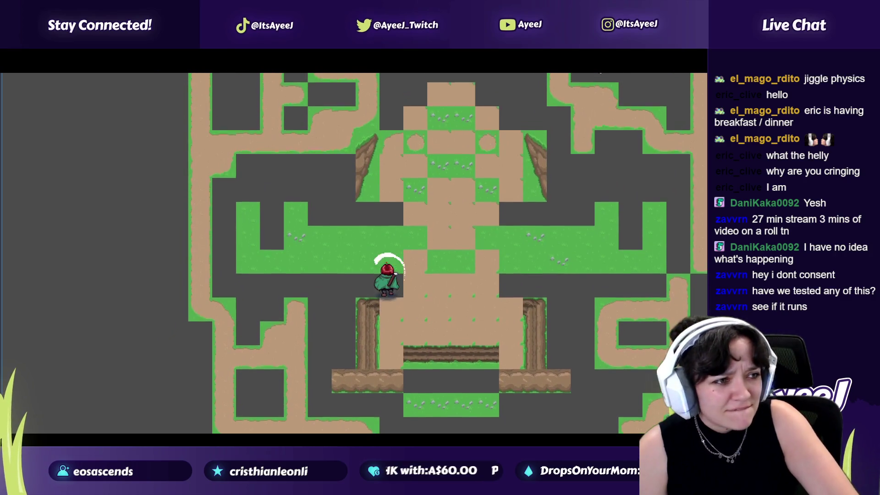
key("Down")
key("Right")
key("Up")
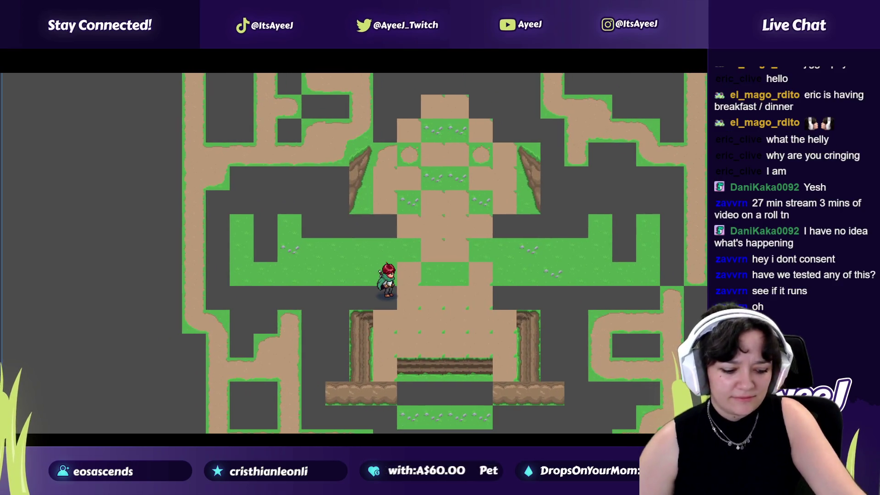
key("alt+Tab")
left_click(152, 214)
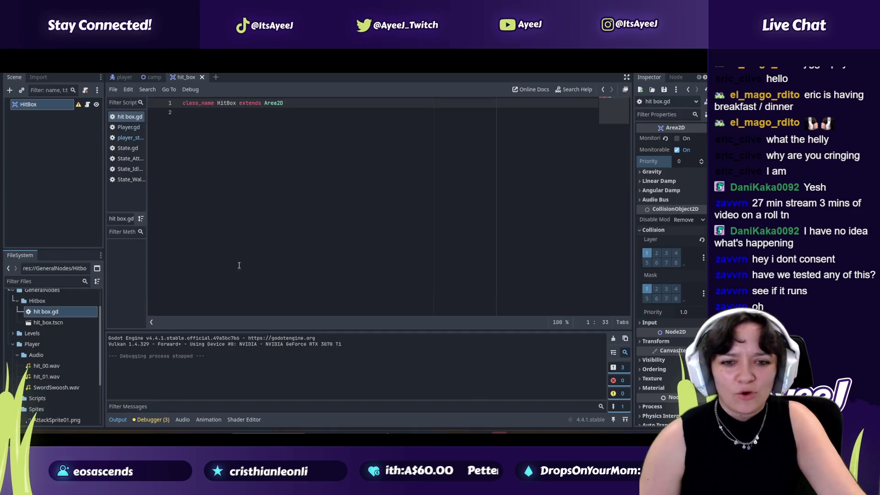
- Watch the tutorial's TakeDamage(damage : int) -> void, pause at 4:56, and reopen hit_box.gd
left_click(484, 394)
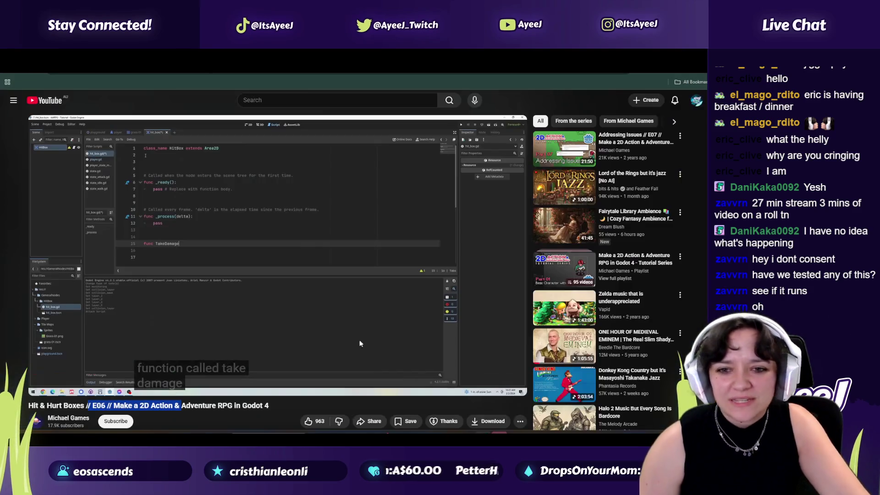
left_click(298, 260)
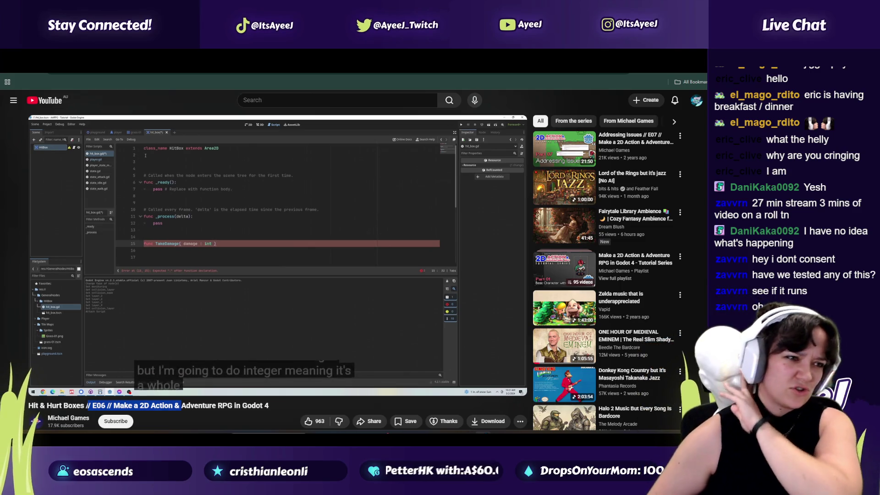
mouse_move(257, 321)
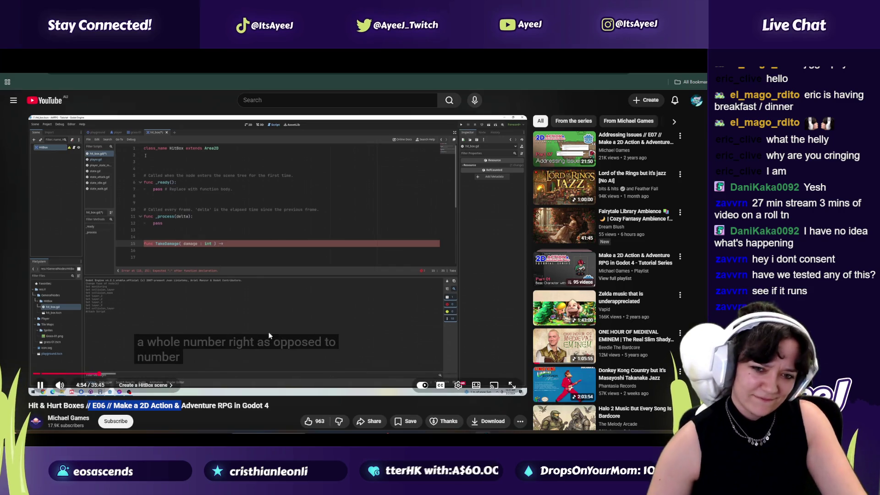
left_click(285, 289)
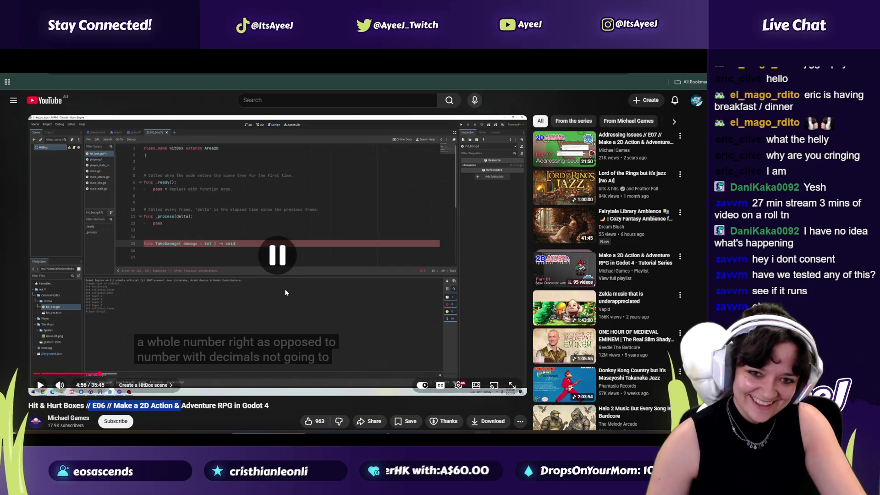
key("alt+Tab")
key("alt+Tab")
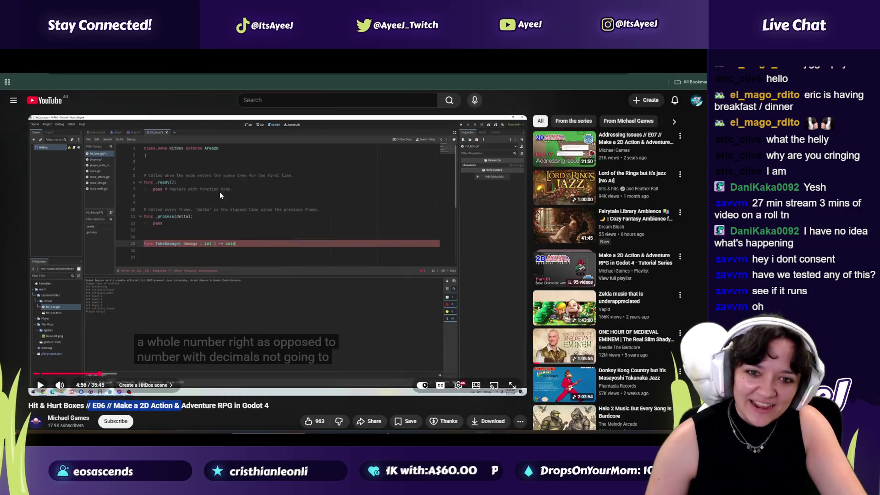
key("alt+Tab")
left_click(120, 128)
left_click(132, 117)
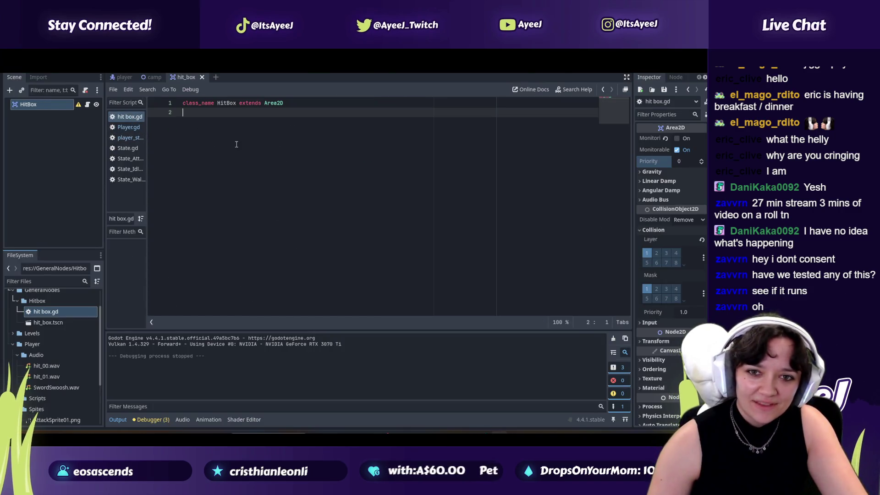
- Add a _ready function on the line below the class declaration
key("alt+Tab")
key("alt+Tab")
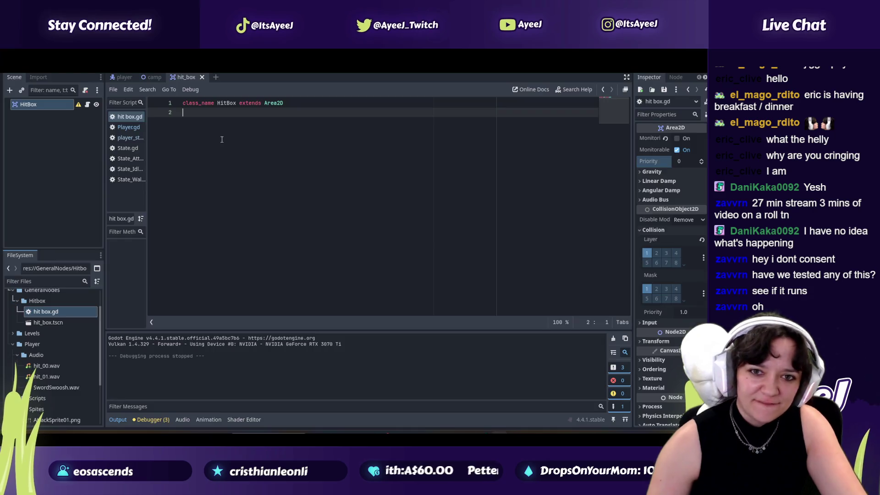
key("Return")
type("func r")
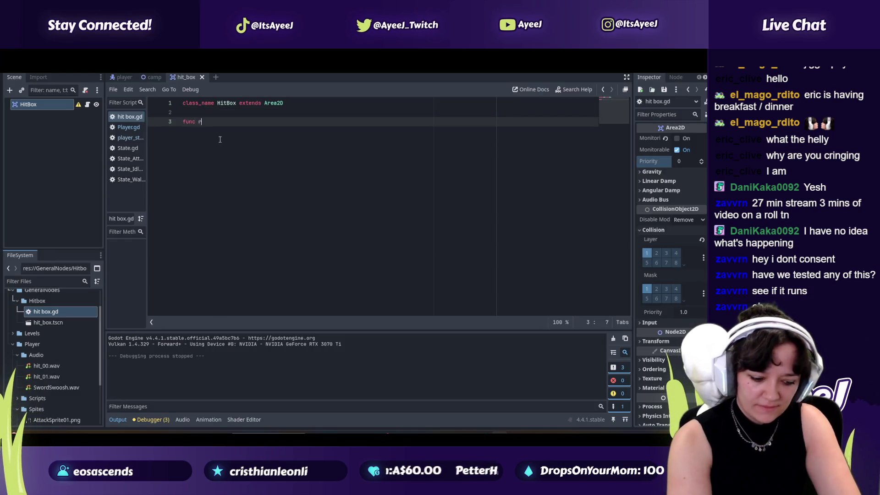
type("ead")
key("alt+Tab")
key("alt+Tab")
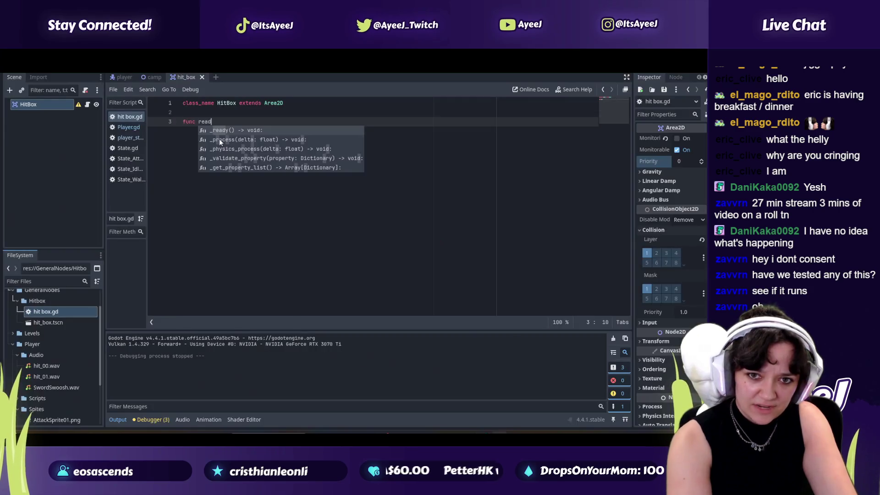
key("BackSpace")
key("BackSpace")
key("BackSpace")
type("_re")
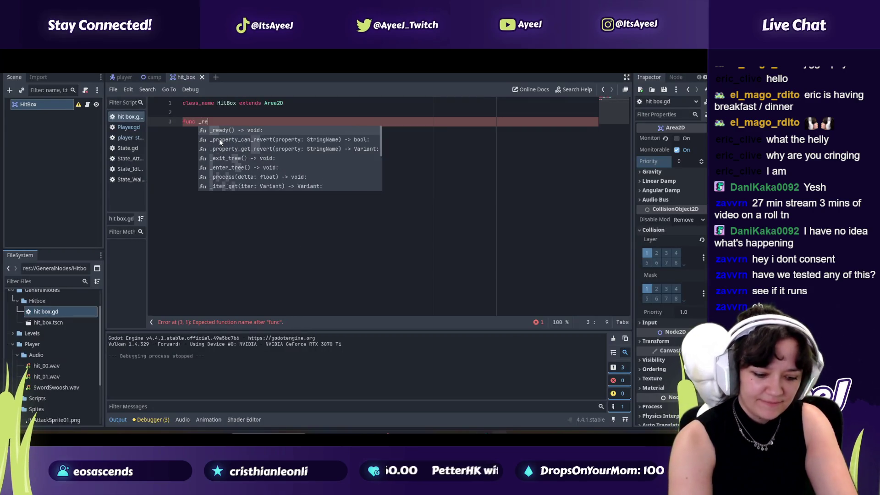
type("a")
key("Return")
- Insert the _process function signature and remove ': float' from delta
key("alt+Tab")
key("alt+Tab")
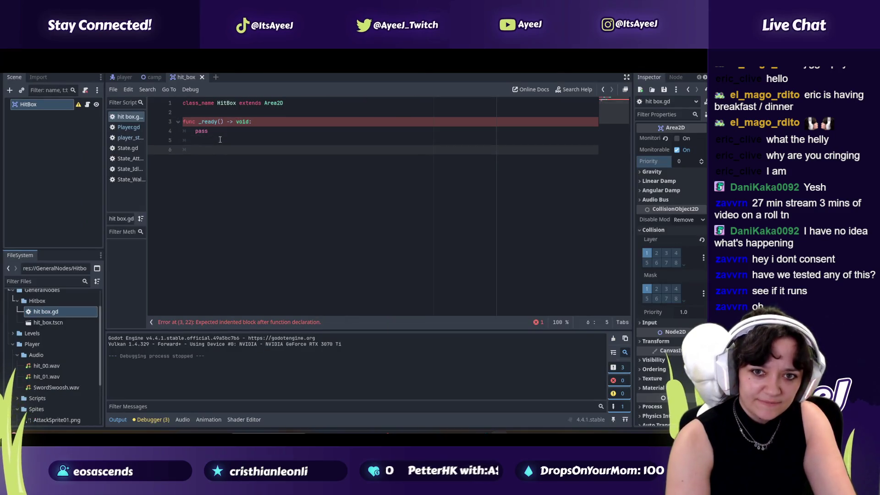
key("alt+Tab")
key("alt+Tab")
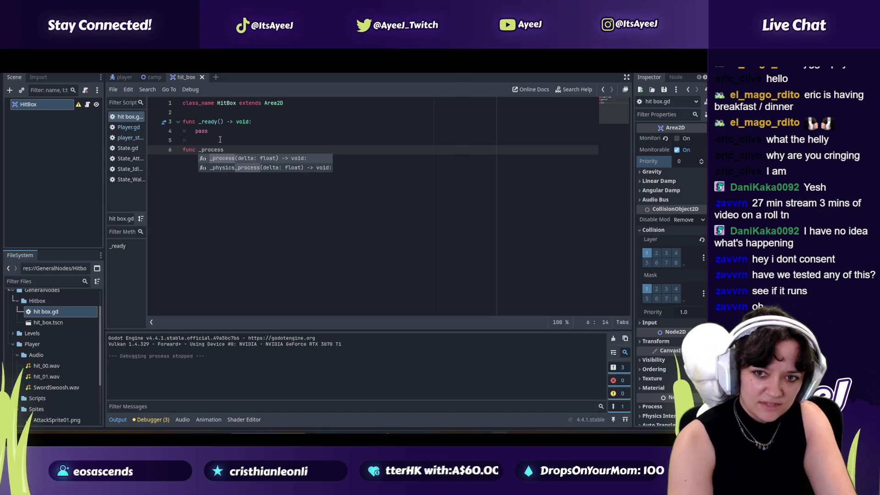
key("Return")
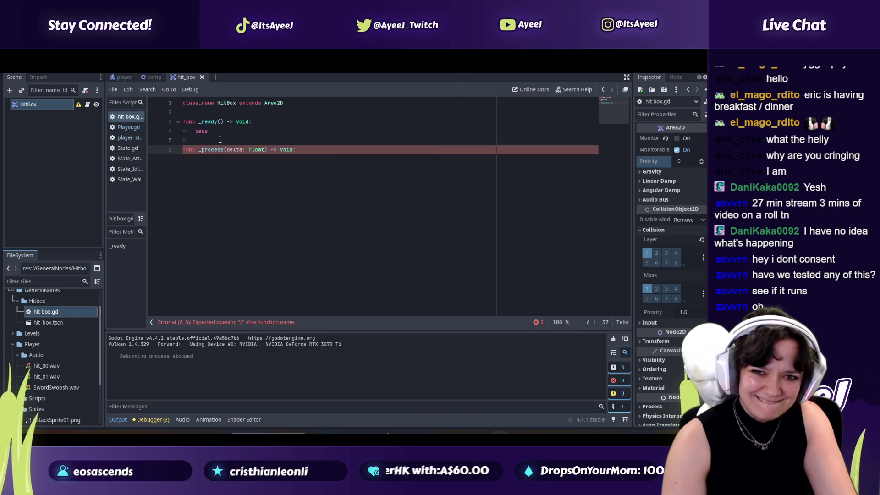
key("alt+Tab")
key("alt+Tab")
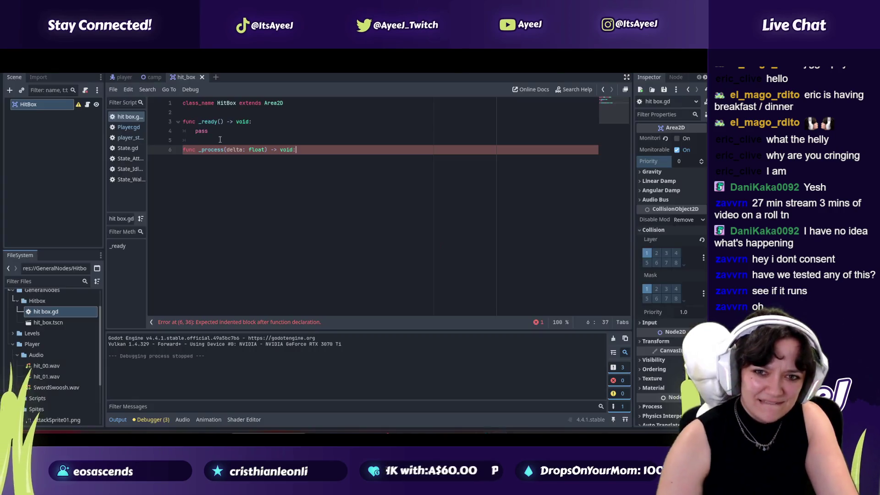
key("BackSpace")
key("BackSpace")
key("BackSpace")
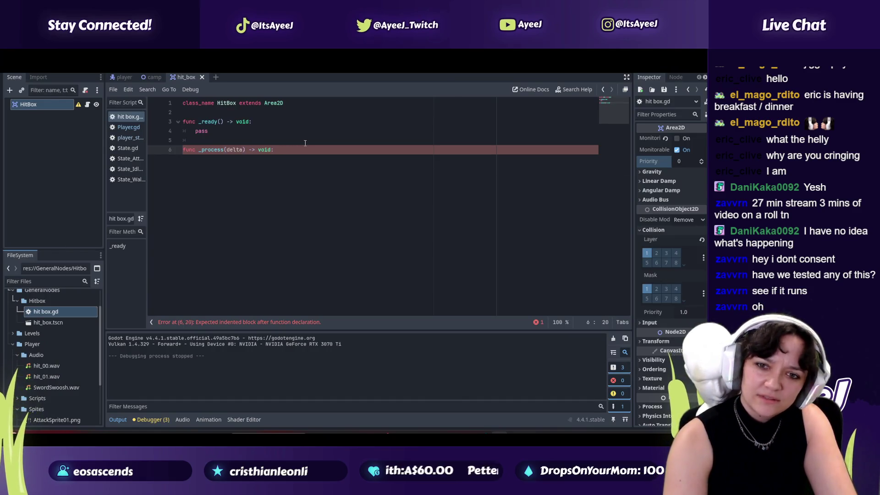
key("alt+Tab")
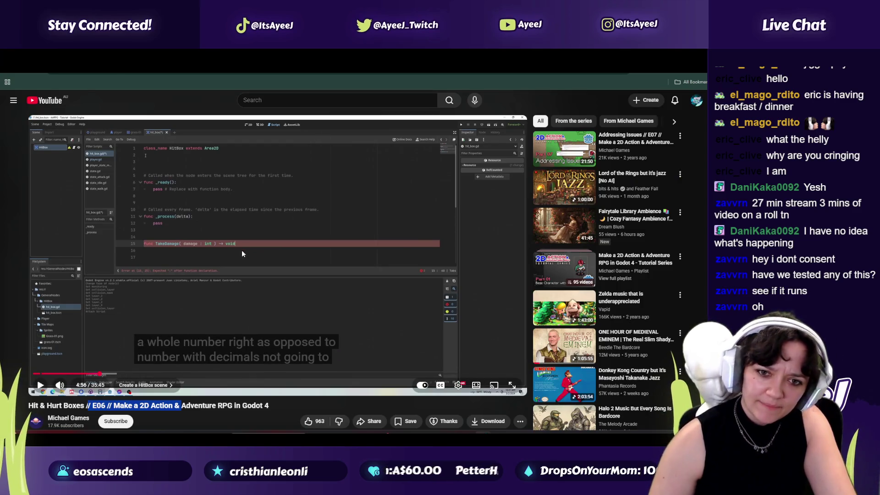
key("alt+Tab")
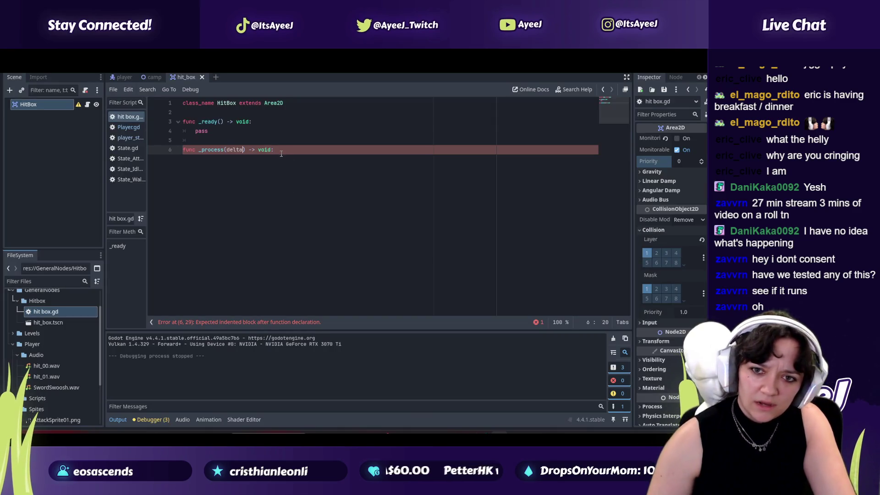
- Give _process a pass body and begin a new line 9 for the next function
key("Return")
type("s")
key("Return")
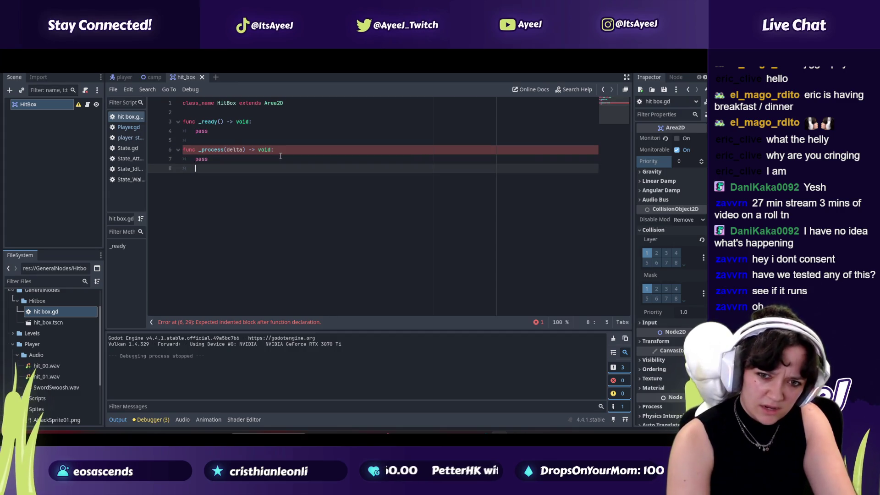
key("alt+Tab")
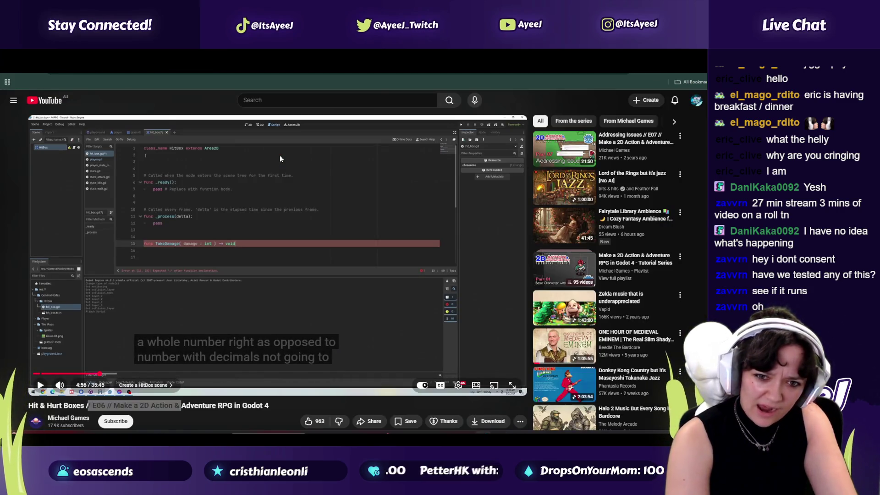
key("alt+Tab")
key("Return")
- Complete line 9 of hit_box.gd as TakeDamage(damage : int) -> void, matching the tutorial
type("c")
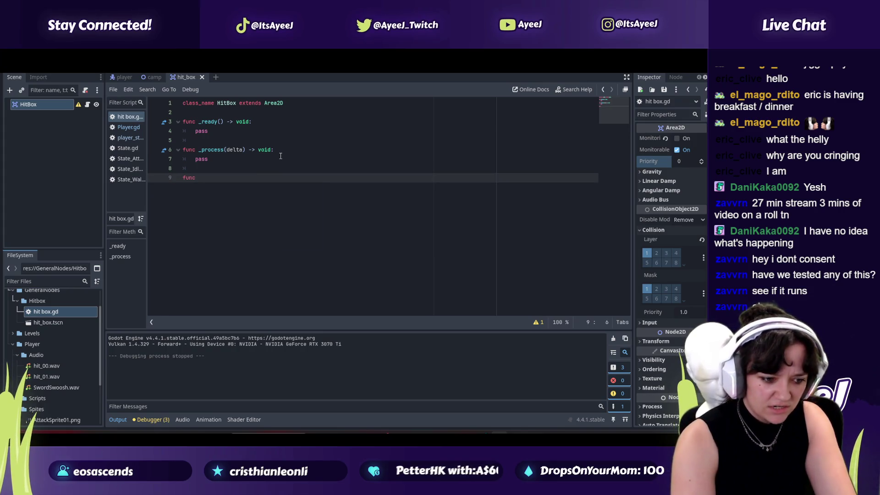
key("alt+Tab")
key("alt+Tab")
type("TakeDam")
key("alt+Tab")
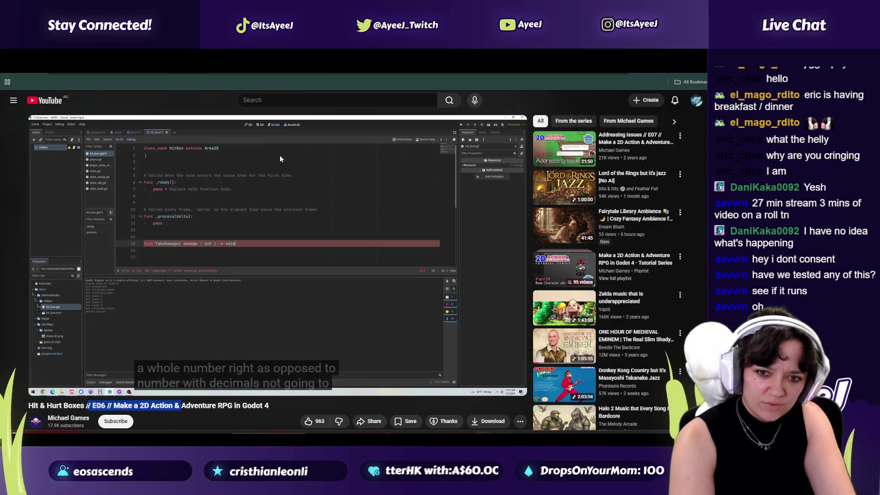
key("alt+Tab")
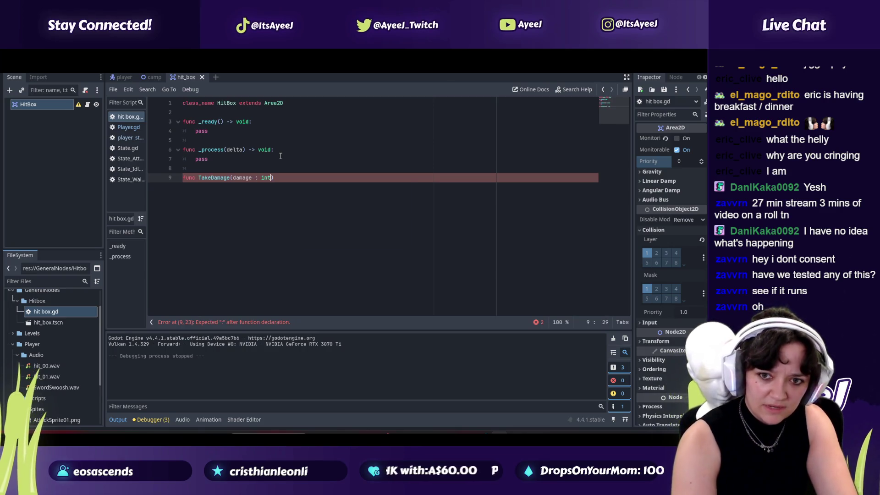
key("alt+Tab")
key("alt+Tab")
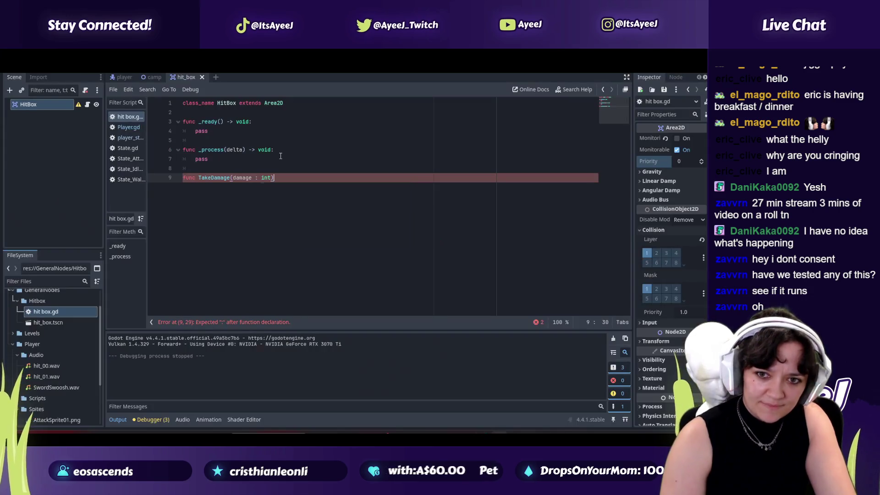
type(")")
type("d:")
key("alt+Tab")
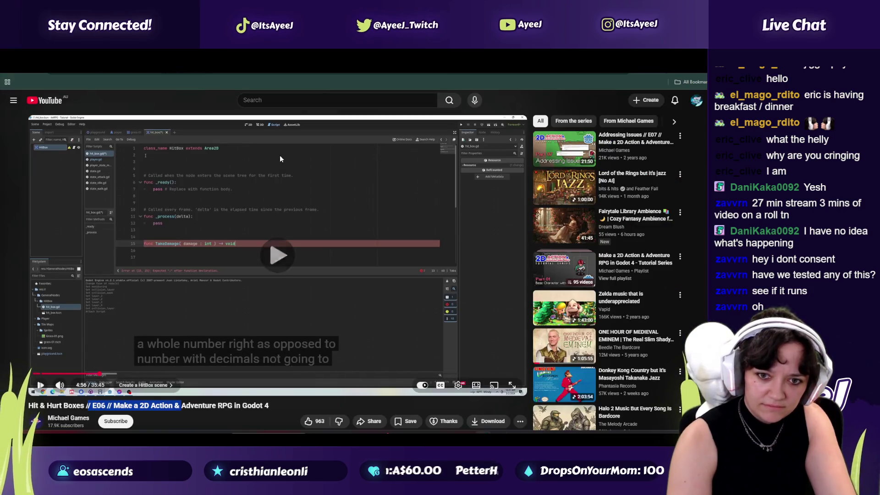
key("space")
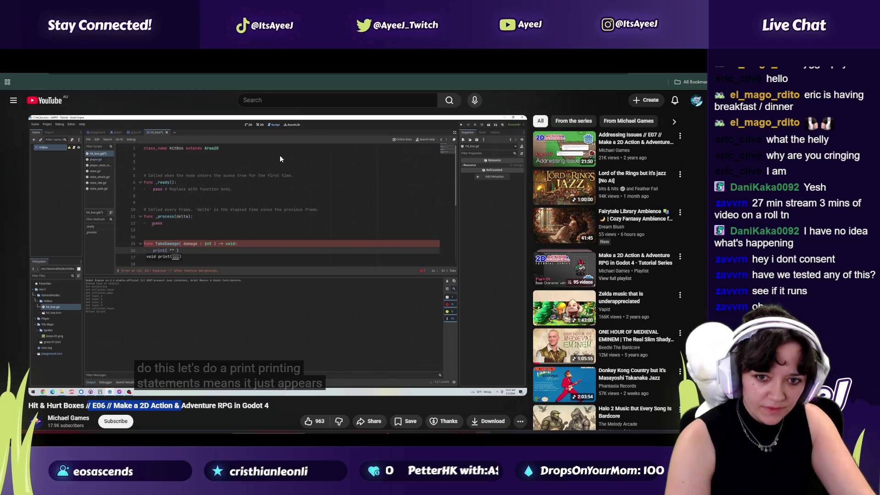
key("alt+Tab")
- Add an indented print line with an 'OWWWW' exclamation and the damage value
key("Return")
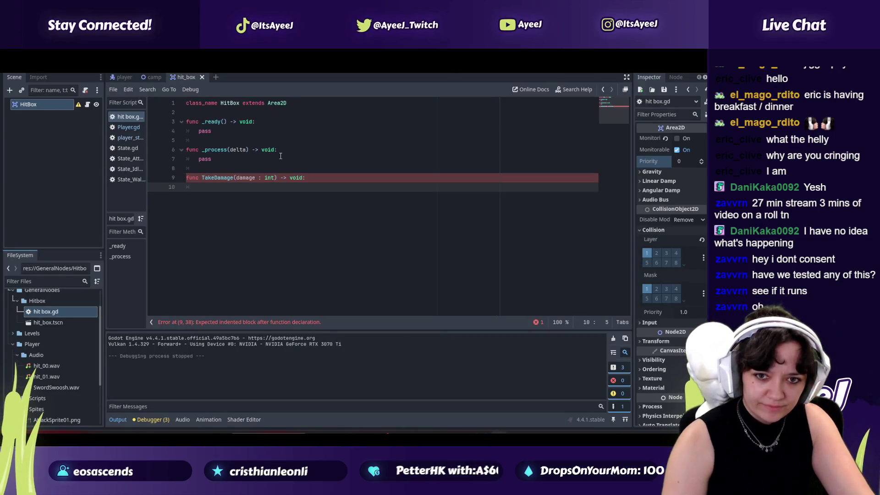
type("print")
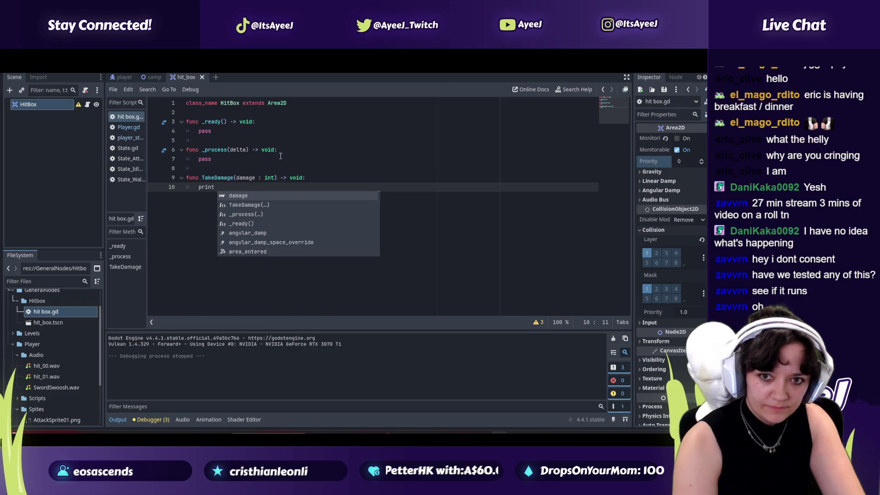
key("BackSpace")
type("(\":")
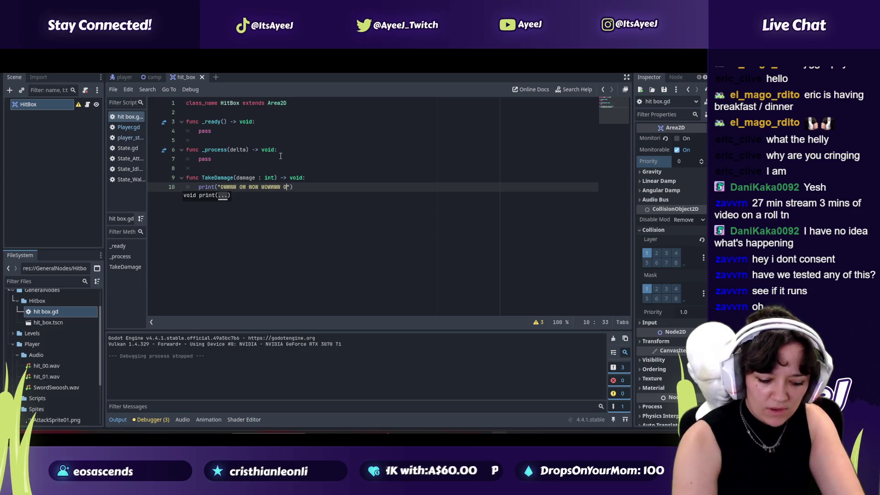
type("FFFFFF PWWWW")
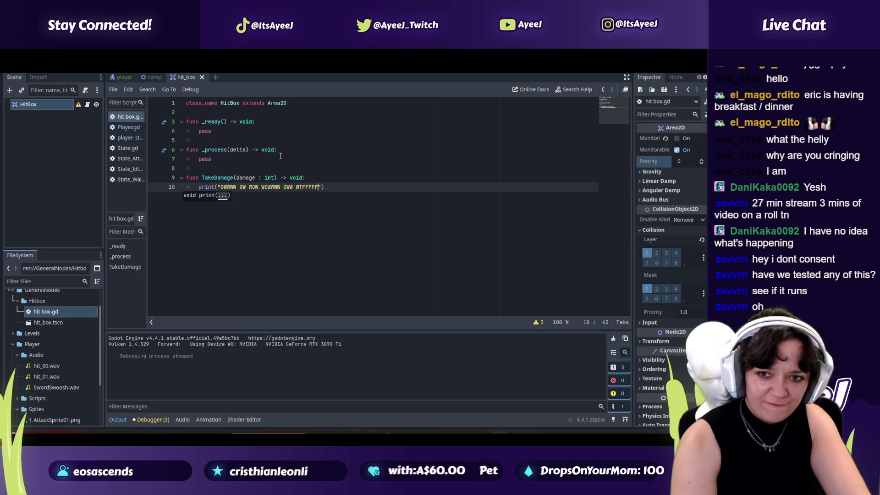
type("OOOWWWWW")
key("alt+Tab")
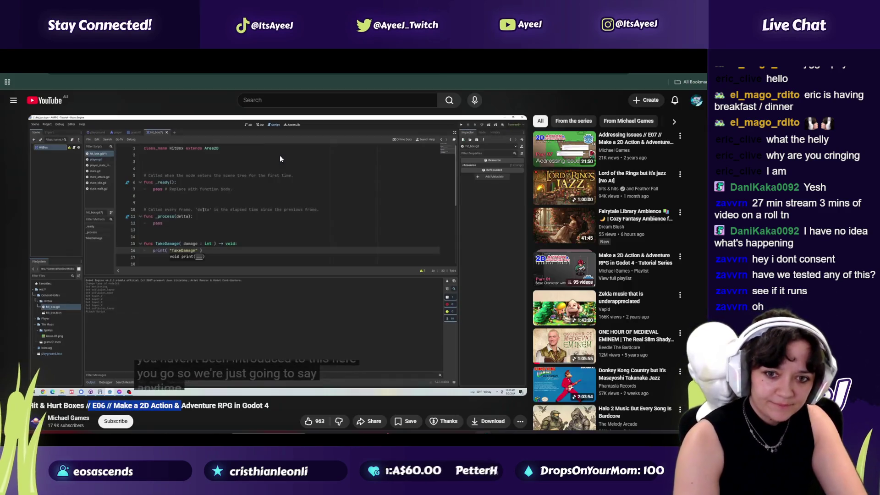
left_click(280, 156)
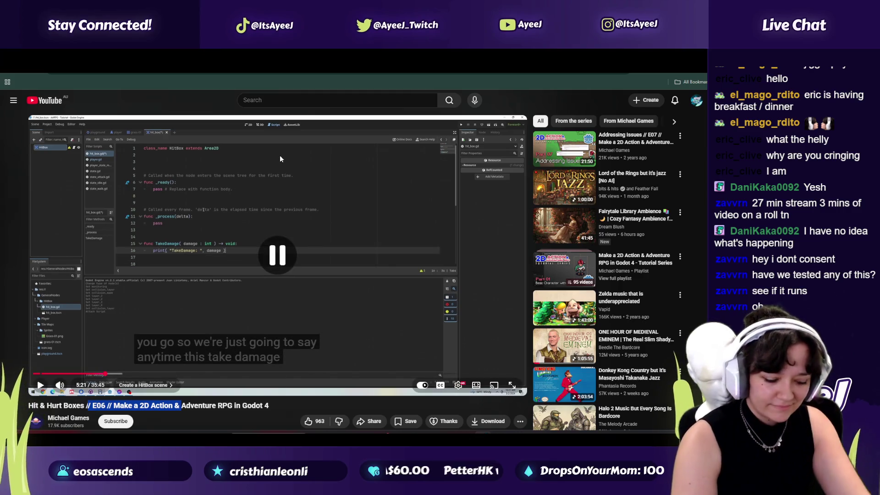
key("alt+Tab")
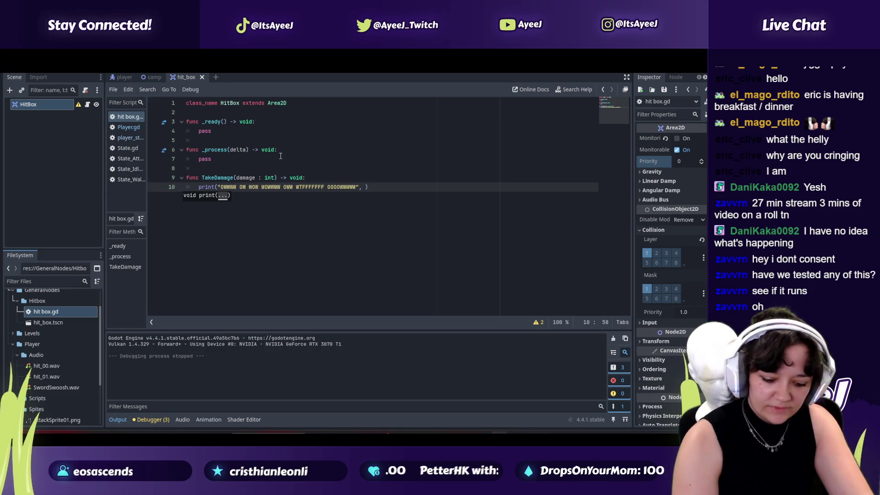
type("dam")
- Check the print line against the tutorial, stepping the video until it reaches 5:23
key("alt+Tab")
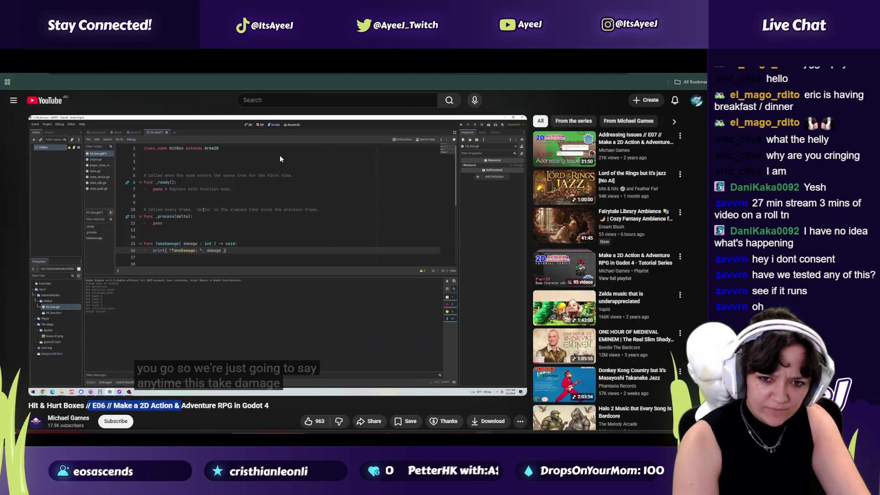
left_click(280, 158)
left_click(280, 158)
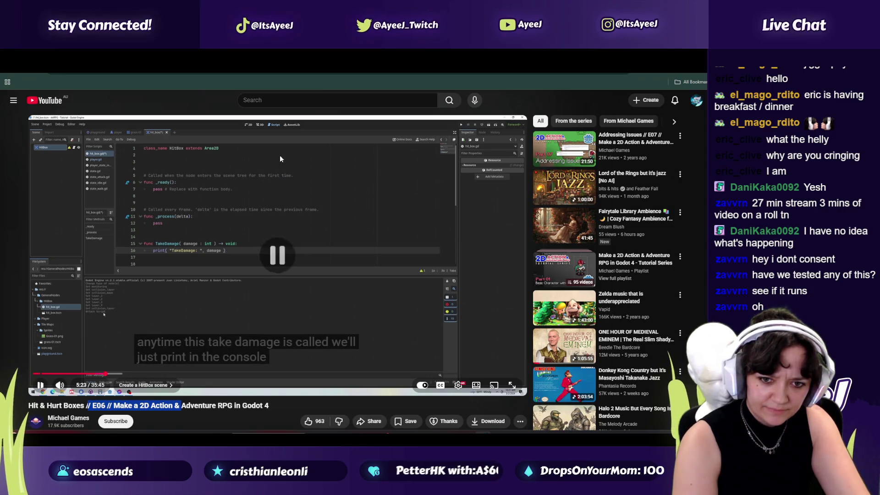
key("alt+Tab")
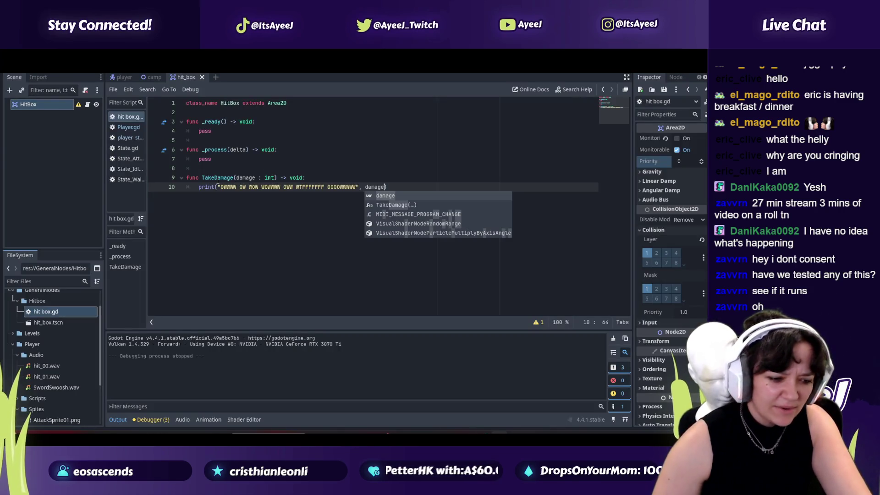
key("alt+Tab")
left_click(217, 180)
key("alt+Tab")
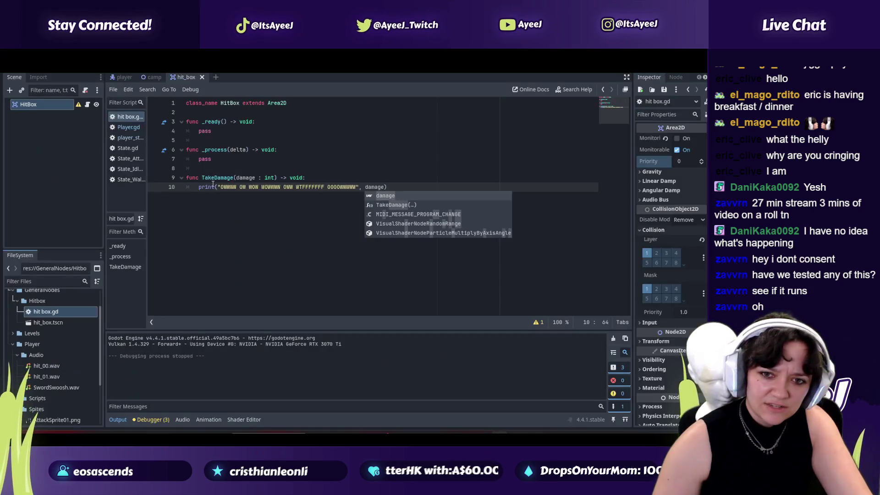
left_click(217, 187)
left_click(360, 187)
key("alt+Tab")
left_click(350, 250)
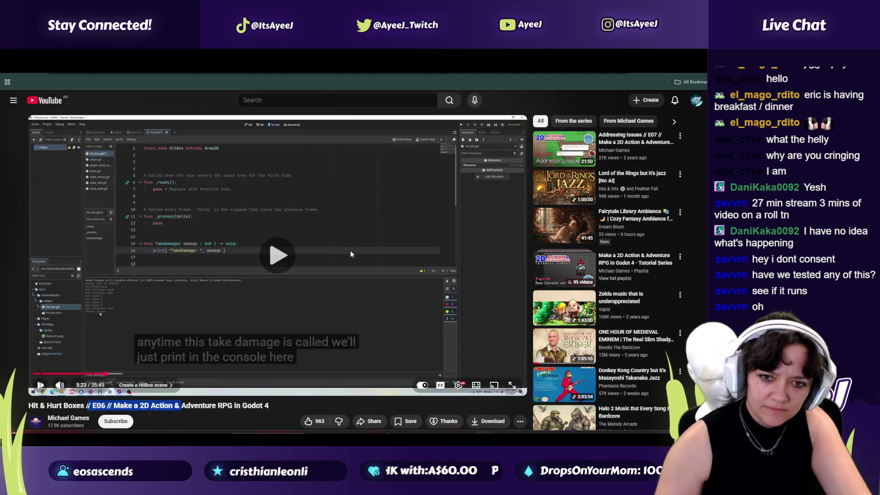
left_click(351, 250)
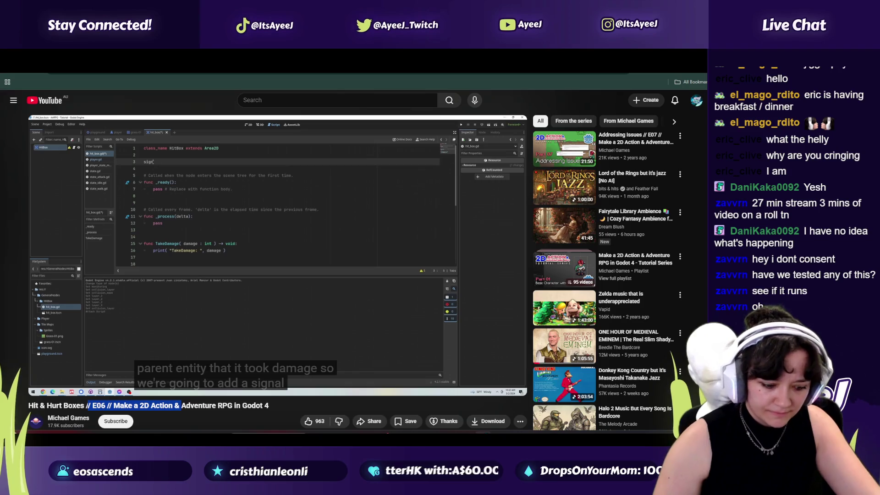
- Start a signal declaration on a new line below the class declaration in hit_box.gd
key("alt+Tab")
key("alt+Tab")
key("alt+Tab")
left_click(197, 112)
key("Return")
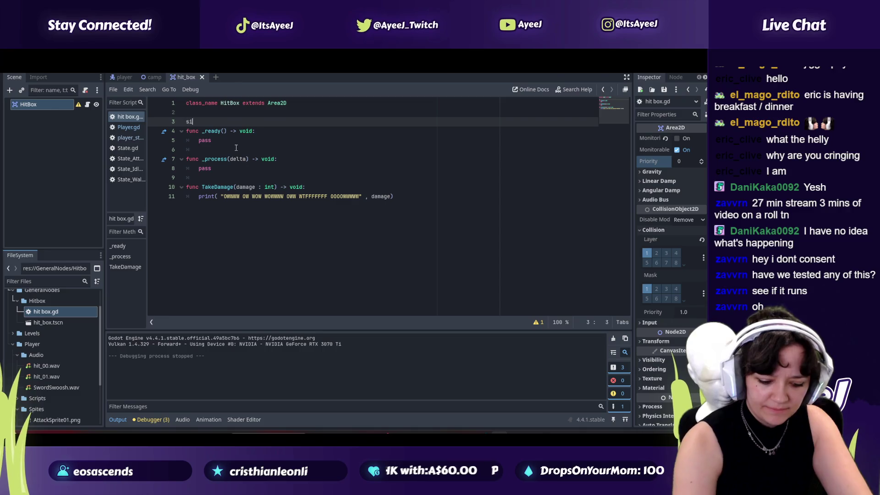
type("signal")
key("alt+Tab")
left_click(235, 147)
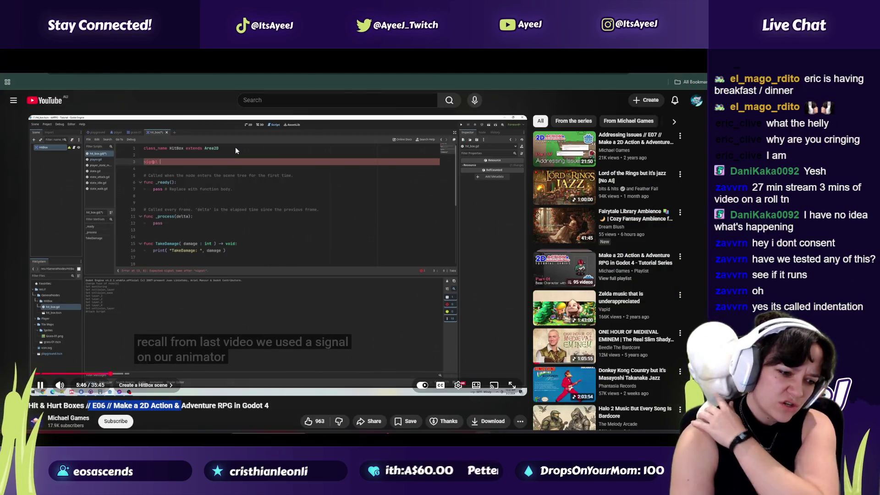
left_click(235, 146)
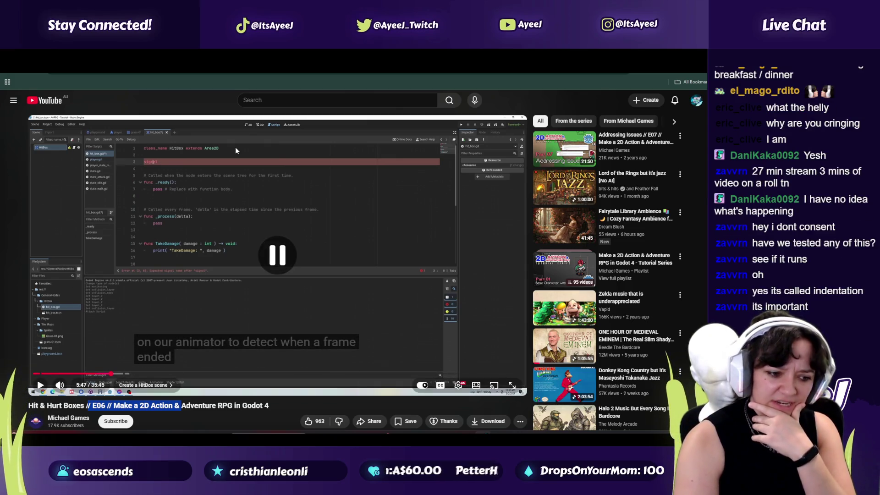
key("alt+Tab")
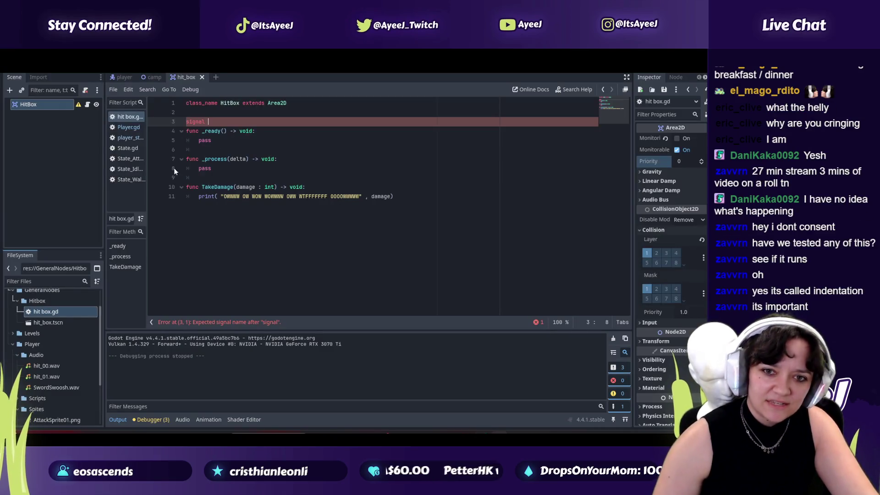
left_click(220, 196)
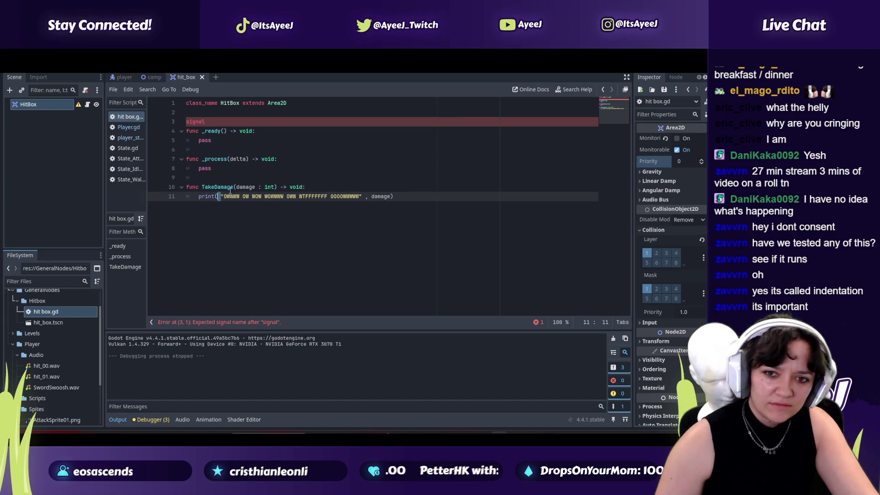
key("alt+Tab")
left_click(204, 197)
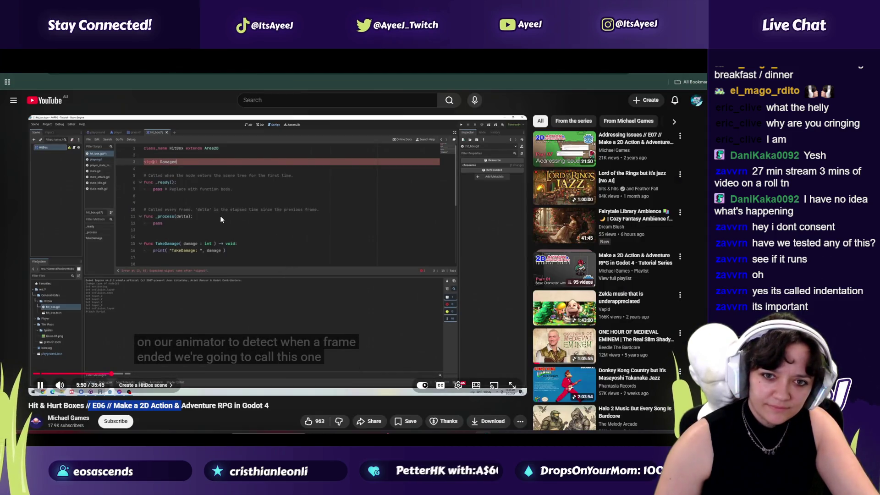
left_click(221, 218)
key("alt+Tab")
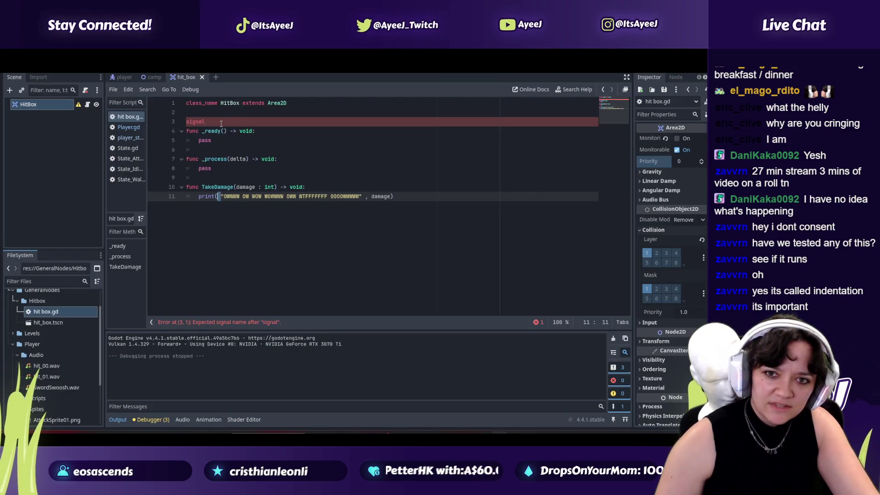
- Declare the Damaged signal with a damage : int parameter
left_click(220, 123)
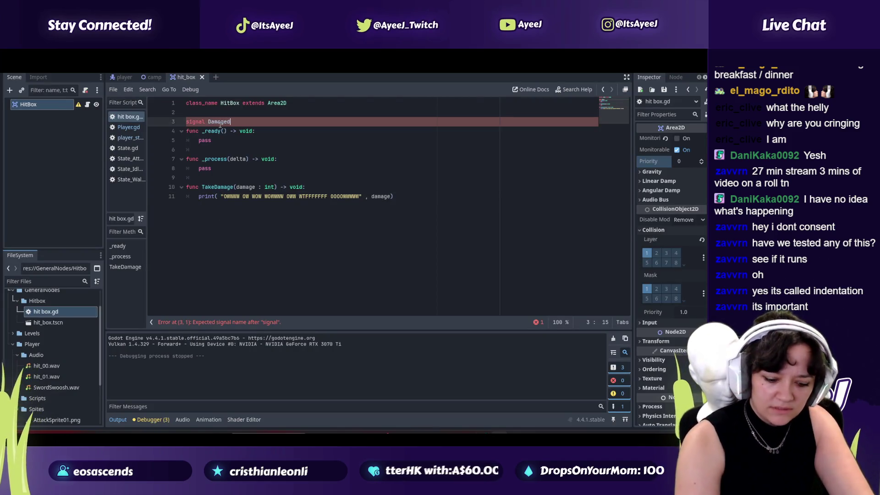
key("alt+Tab")
left_click(219, 124)
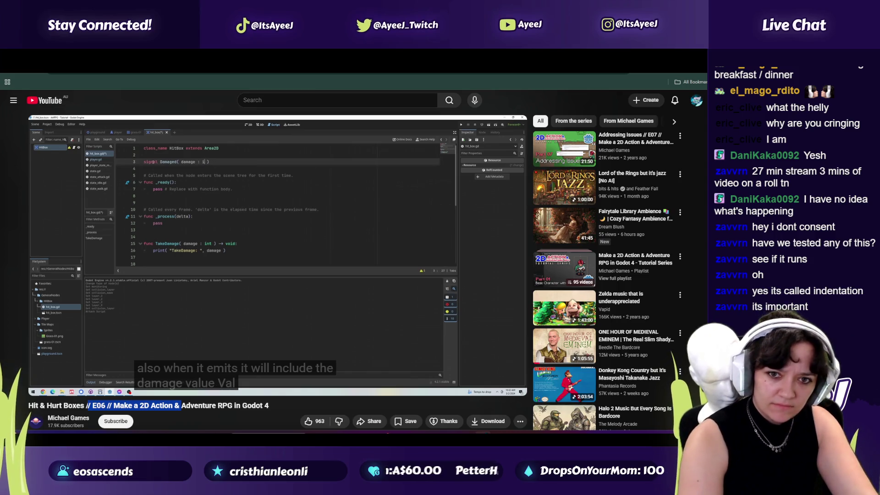
left_click(219, 124)
key("alt+Tab")
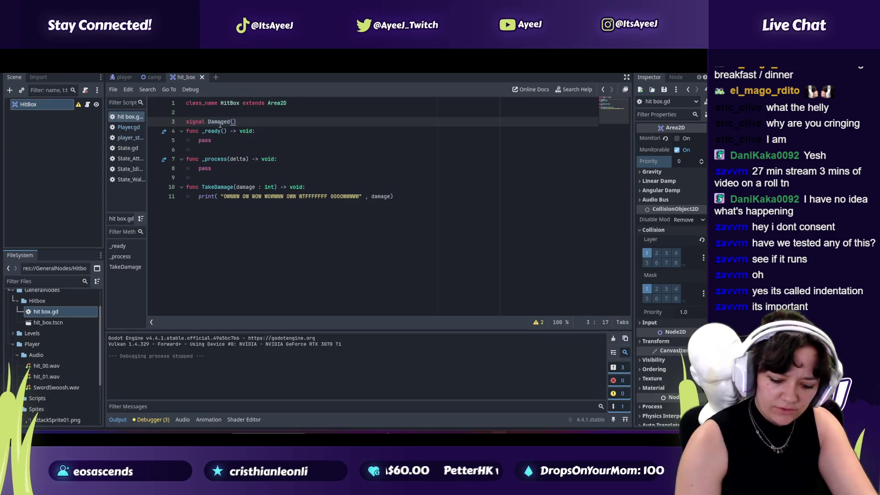
type("damage :")
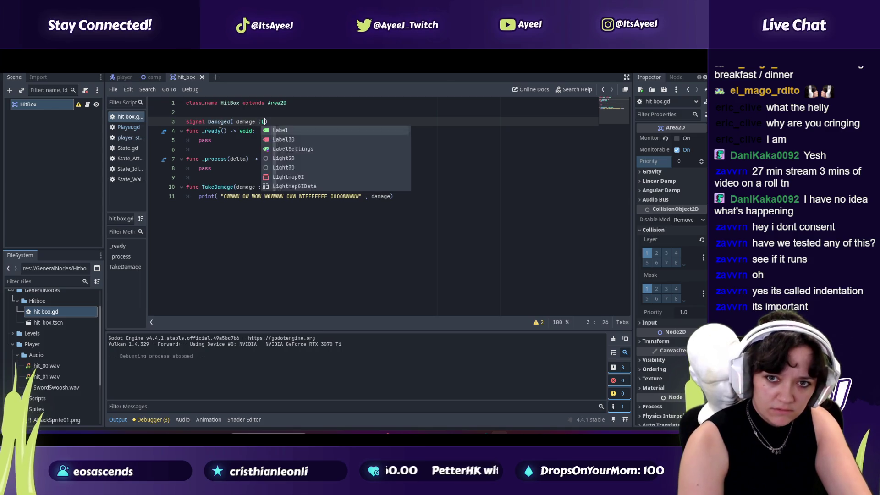
key("alt+Tab")
left_click(220, 127)
left_click(220, 124)
key("alt+Tab")
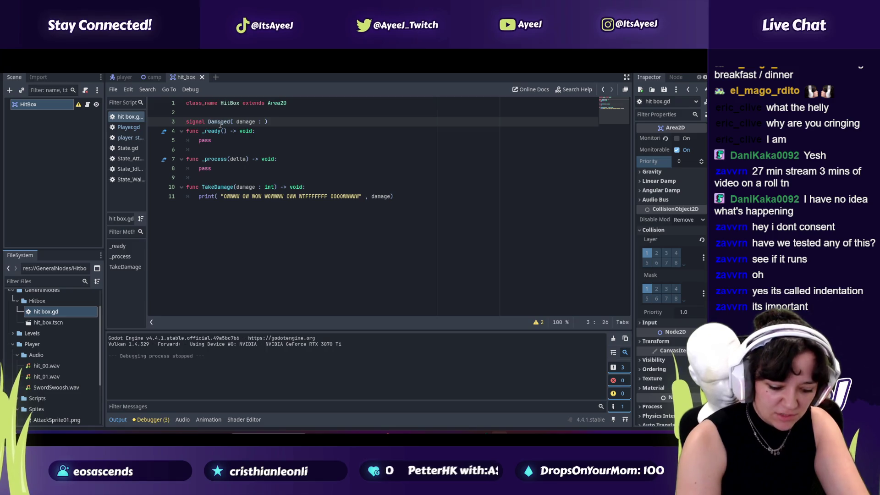
- Below the print call, add Damaged.emit( damage ) to TakeDamage
key("alt+Tab")
left_click(220, 124)
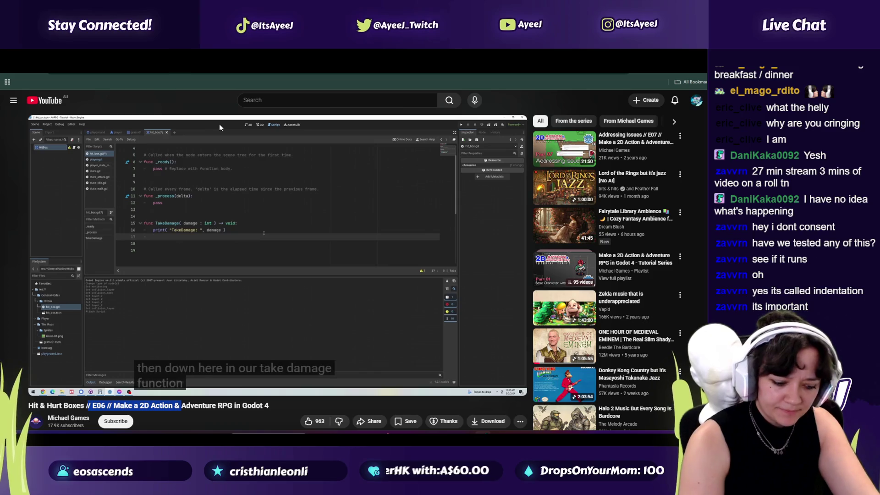
key("alt+Tab")
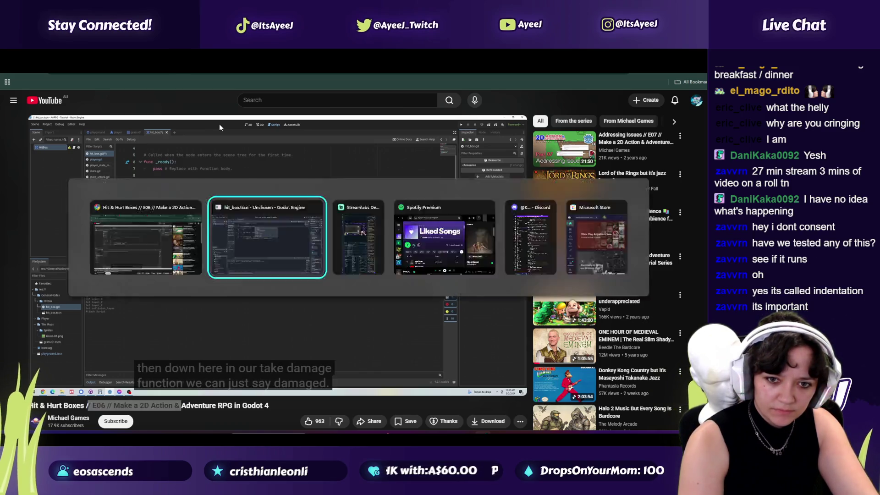
left_click(395, 197)
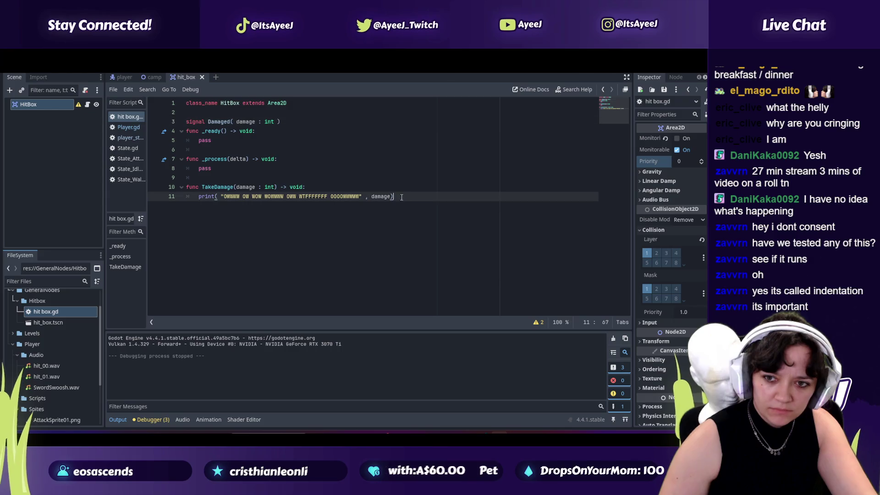
key("Return")
key("alt+Tab")
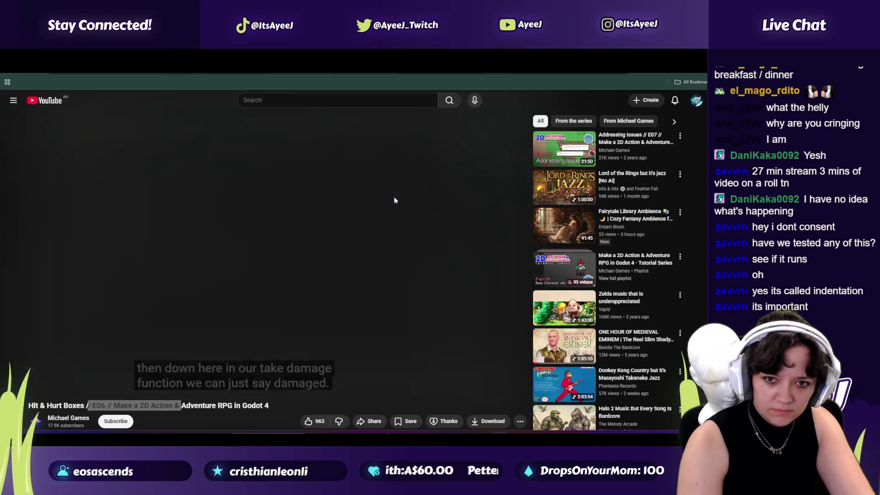
key("alt+Tab")
type("emit")
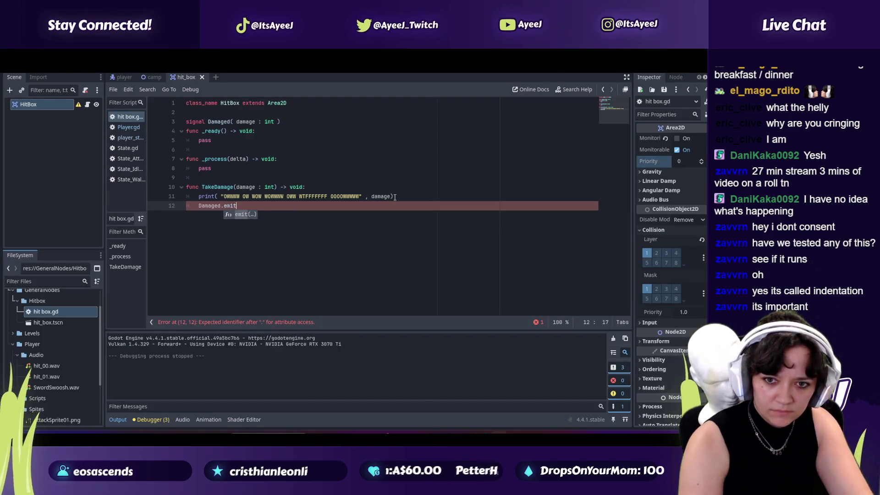
key("alt+Tab")
key("alt+Tab")
type("( dama")
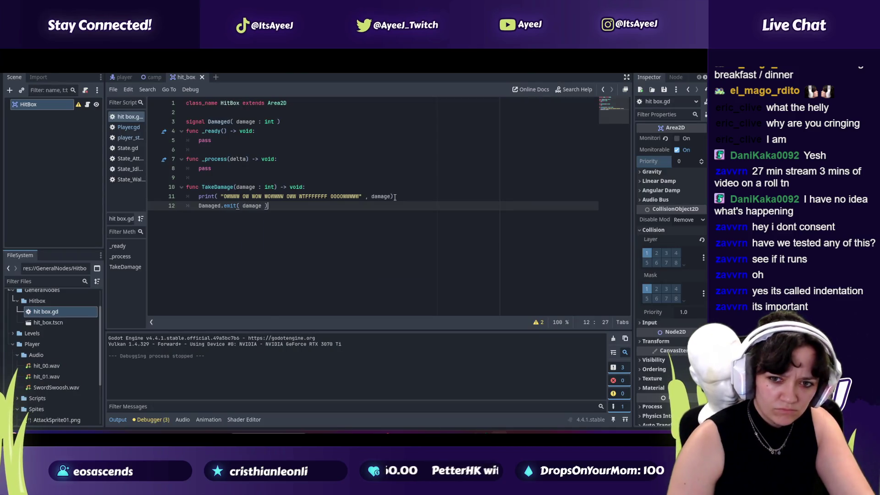
key("super+Tab")
left_click(284, 116)
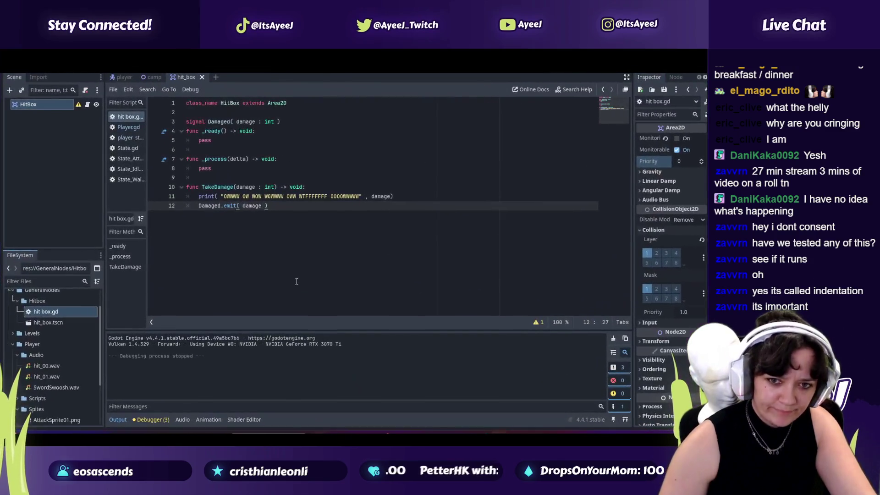
key("alt+Tab")
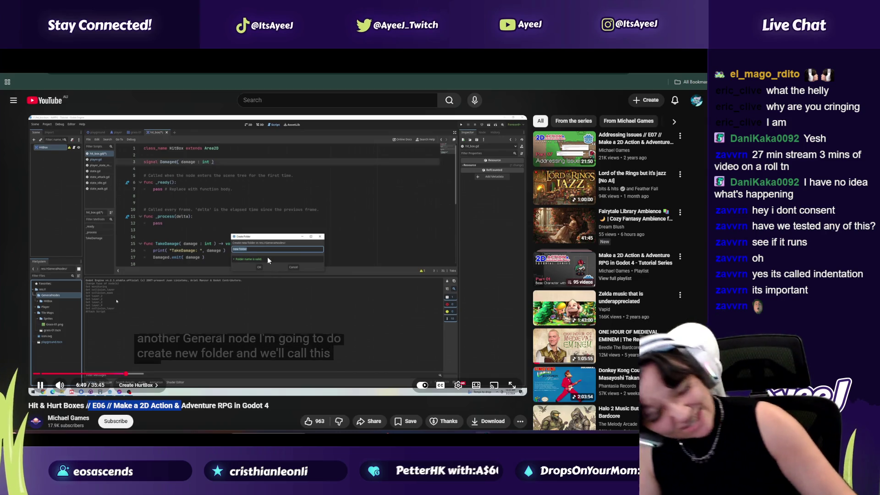
key("space")
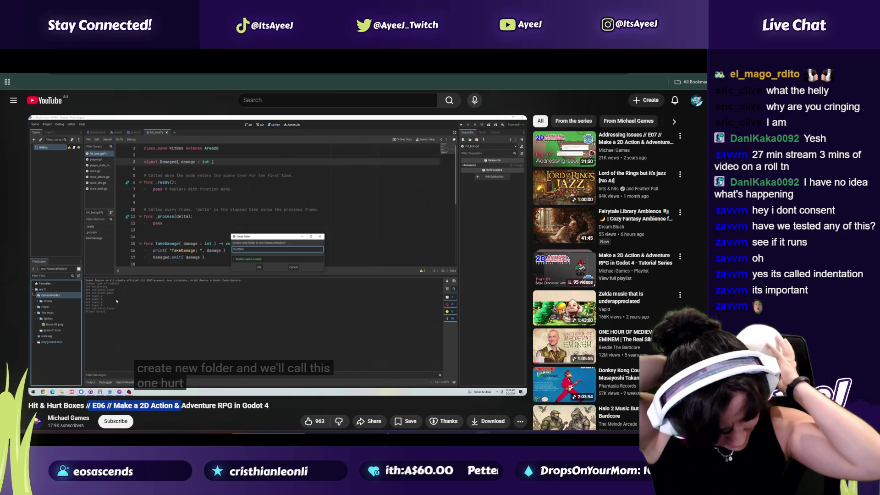
key("XF86AudioLowerVolume")
key("XF86AudioLowerVolume")
left_click(338, 246)
key("XF86AudioRaiseVolume")
key("XF86AudioRaiseVolume")
key("XF86AudioRaiseVolume")
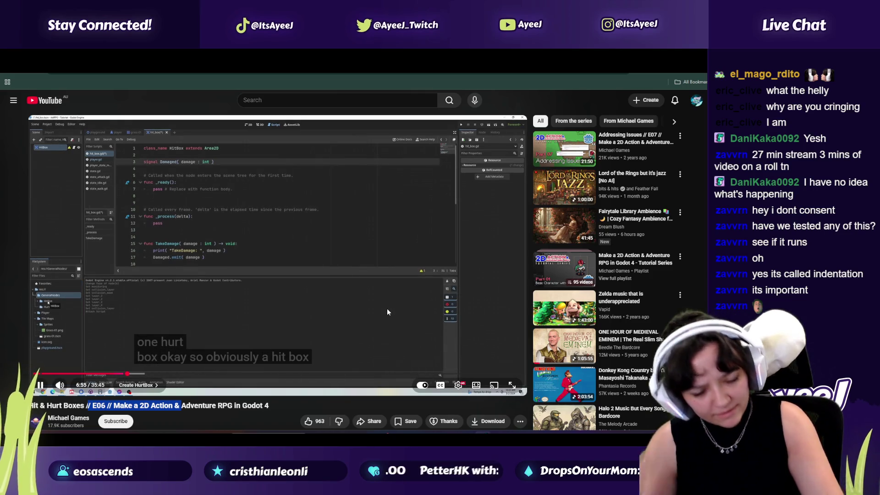
key("XF86AudioRaiseVolume")
key("XF86AudioRaiseVolume")
key("XF86AudioRaiseVolume")
key("XF86AudioRaiseVolume")
key("XF86AudioRaiseVolume")
key("XF86AudioRaiseVolume")
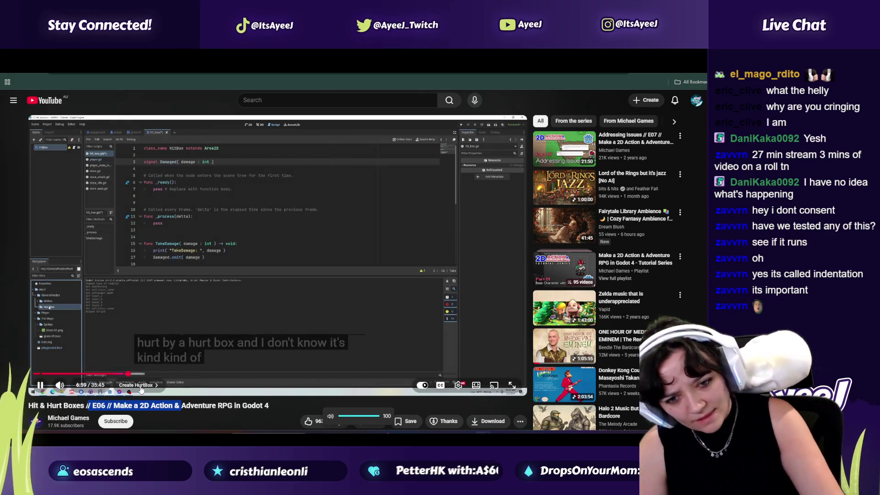
key("Left")
key("Left")
key("Left")
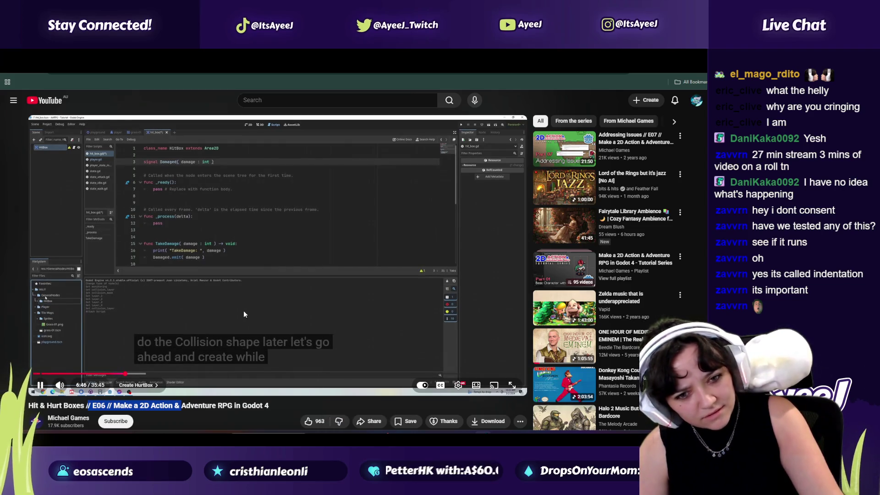
left_click(161, 347)
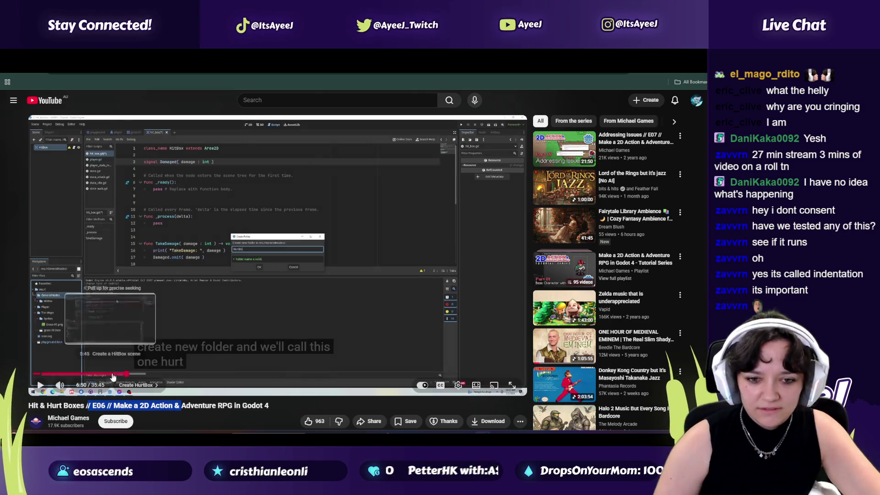
left_click_drag(127, 373, 125, 375)
left_click(194, 298)
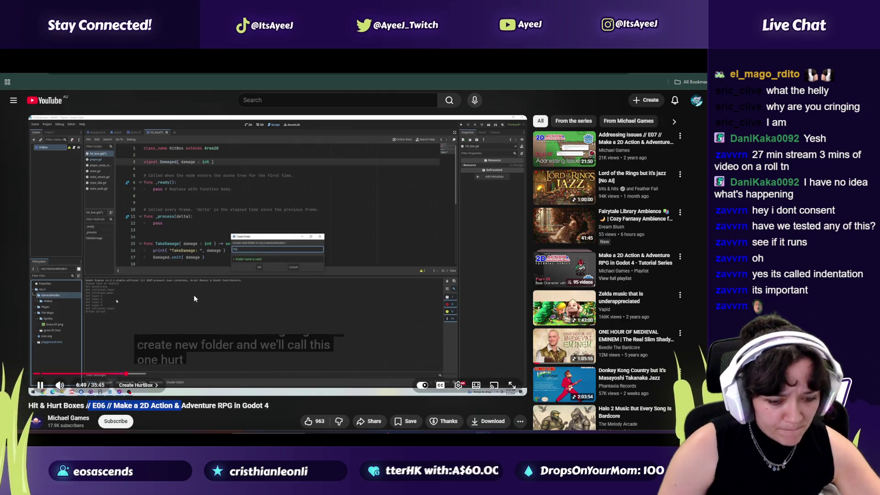
key("alt+Tab")
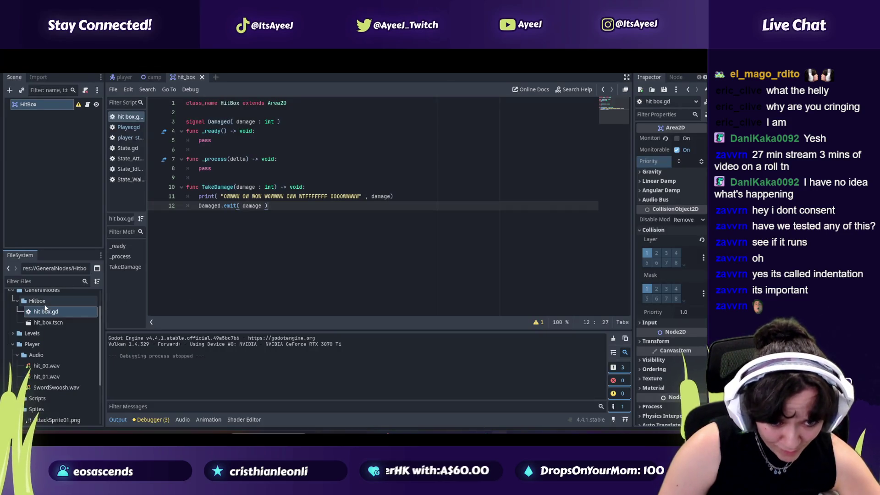
- Add a folder named HurtBox inside the Hitbox folder in the FileSystem panel
right_click(45, 302)
mouse_move(95, 271)
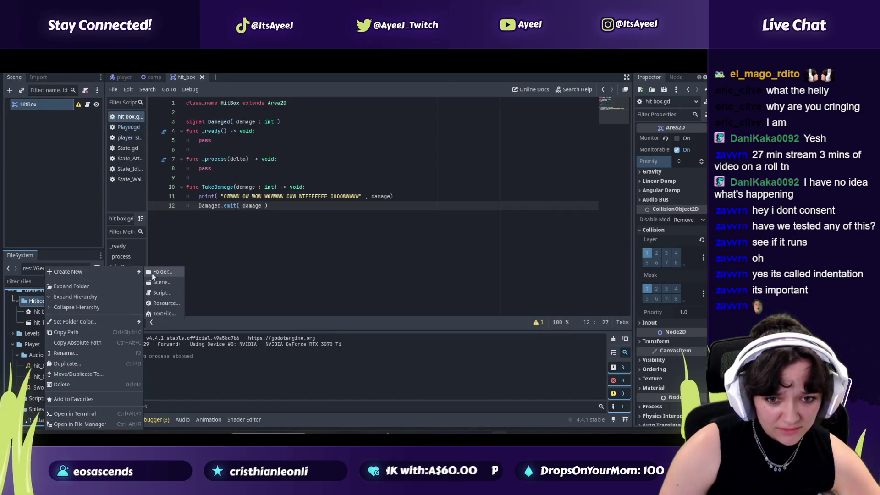
left_click(155, 278)
type("HurtBox")
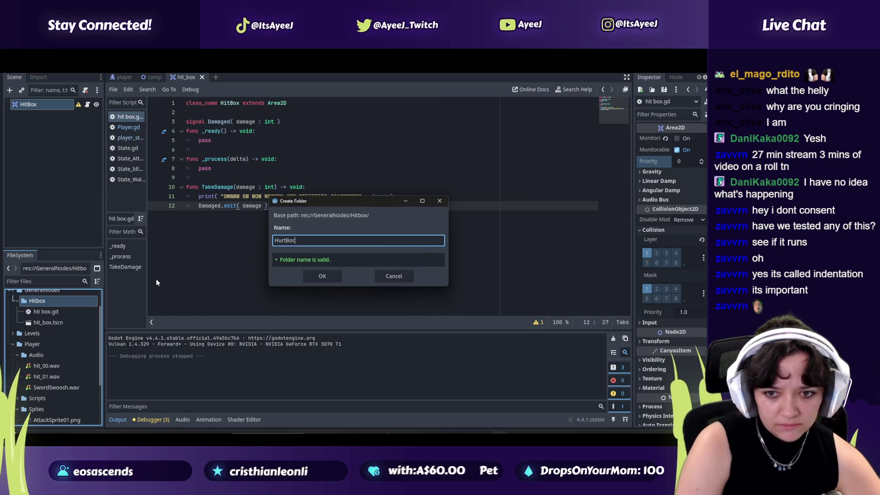
key("Return")
- Play the tutorial up to 7:19, where it creates a HurtBox scene
key("alt+Tab")
left_click(282, 315)
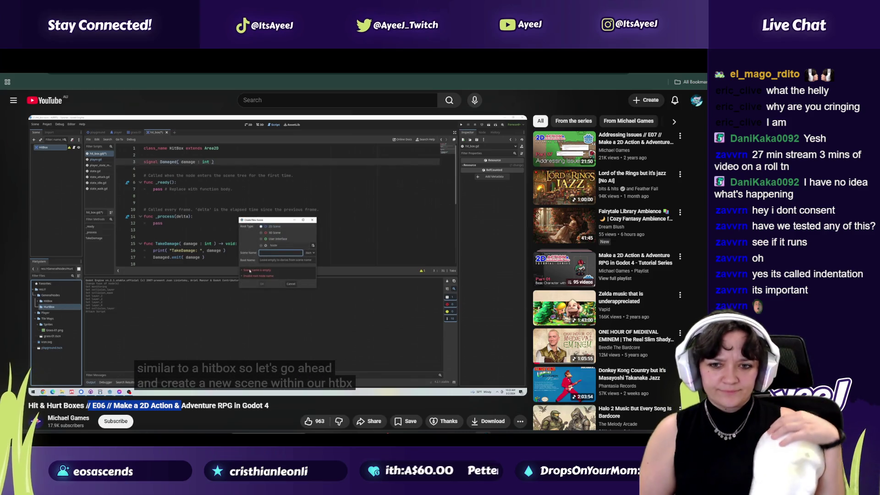
left_click(240, 296)
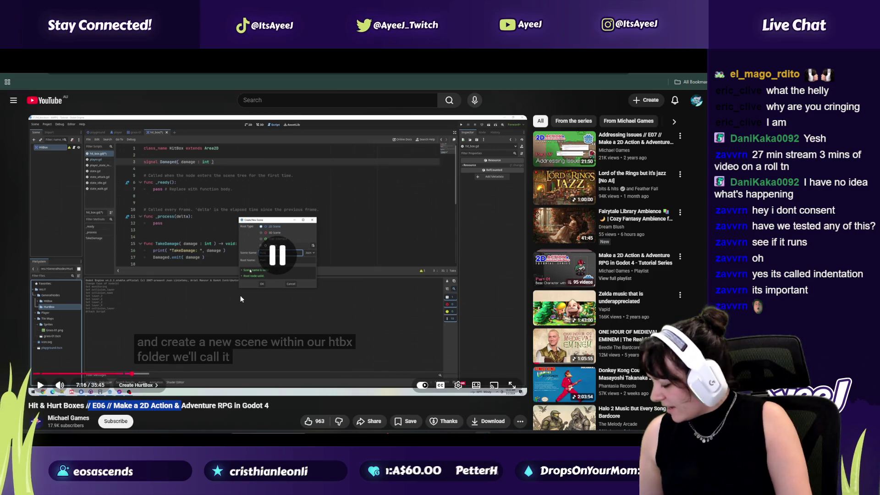
left_click(241, 294)
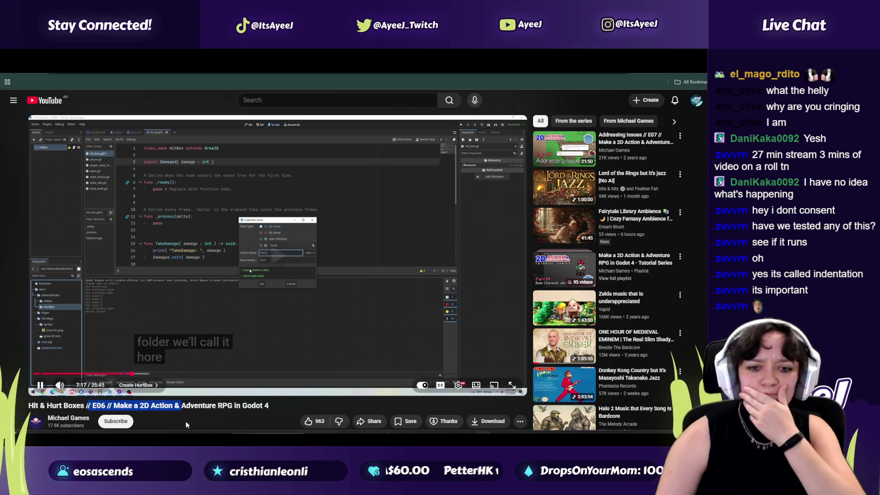
left_click(164, 270)
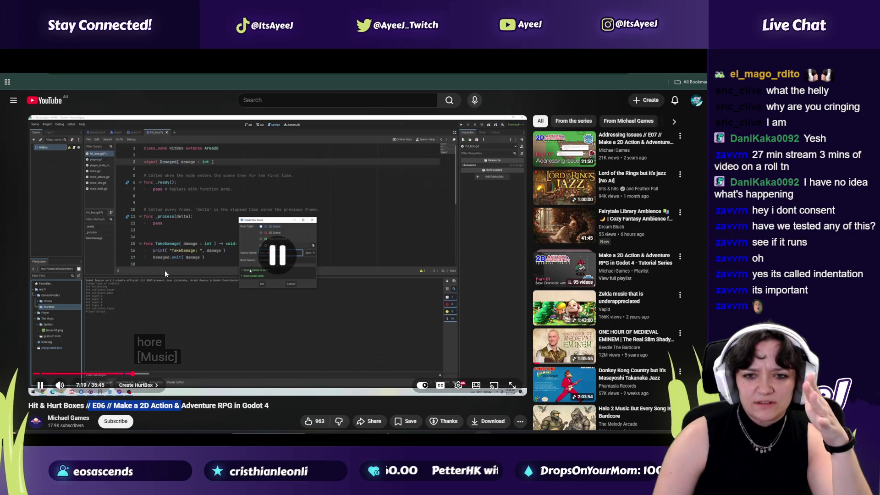
key("alt+Tab")
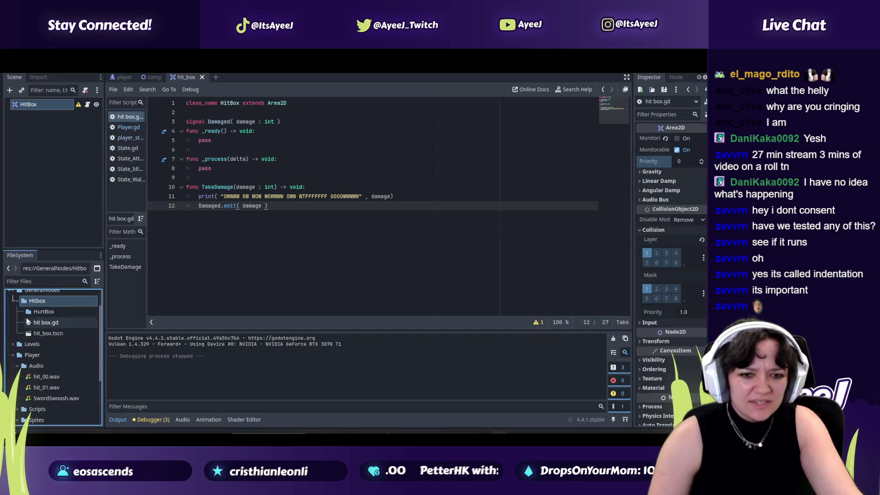
- Create a 2D scene named hurt_box inside the HurtBox folder
right_click(50, 310)
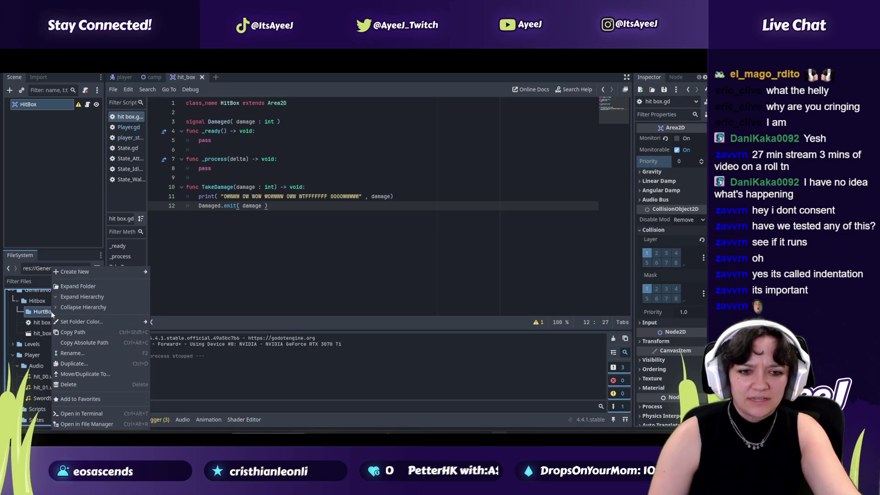
mouse_move(114, 270)
left_click(169, 282)
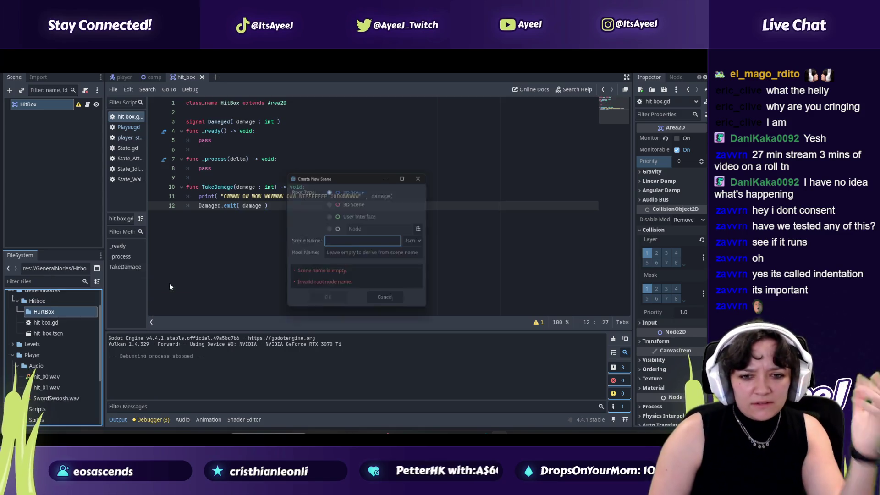
type("Hi")
key("alt+Tab")
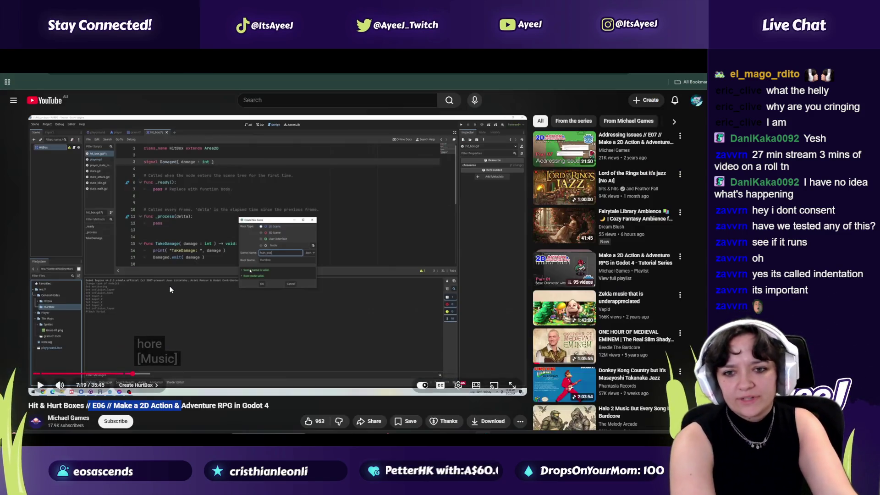
key("alt+Tab")
key("BackSpace")
key("BackSpace")
type("hurt_box")
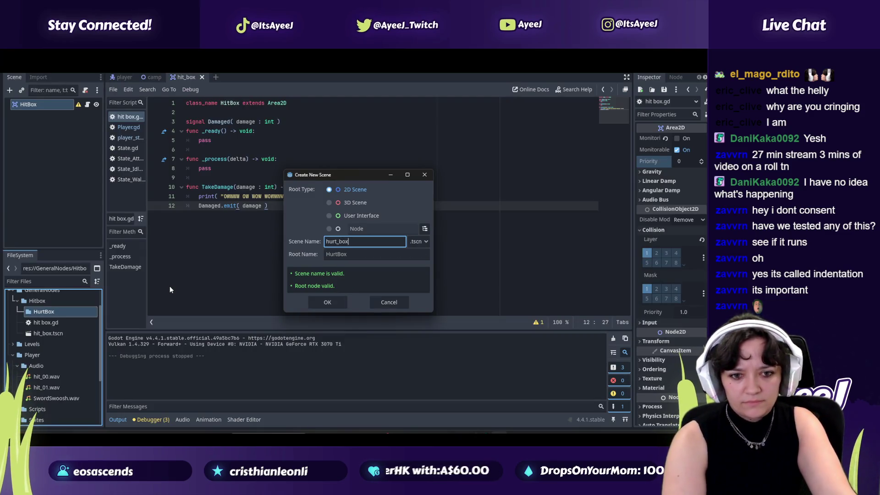
key("Return")
- Play the tutorial to 7:25, then expand HurtBox and bring up hurt_box.tscn's menu
key("alt+Tab")
left_click(205, 271)
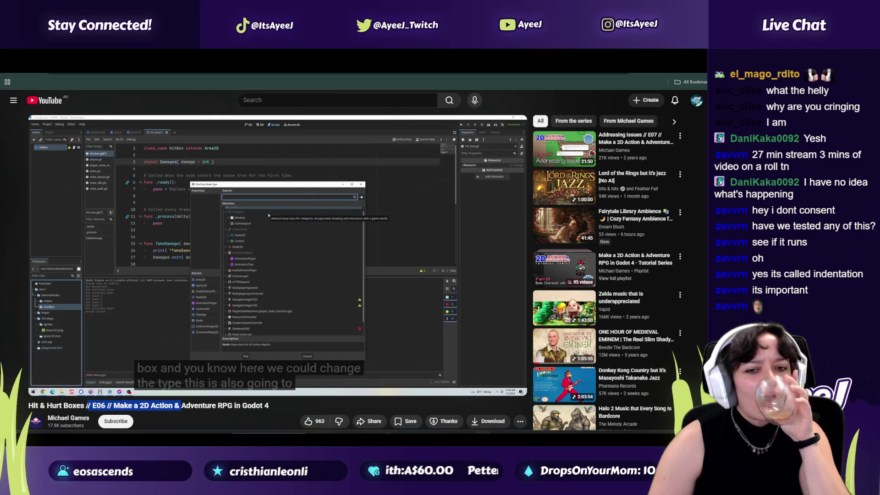
key("space")
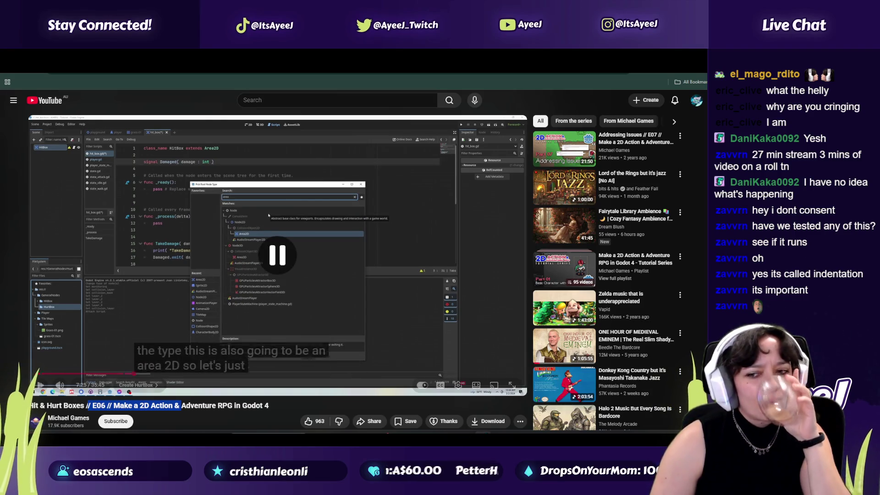
key("alt+Tab")
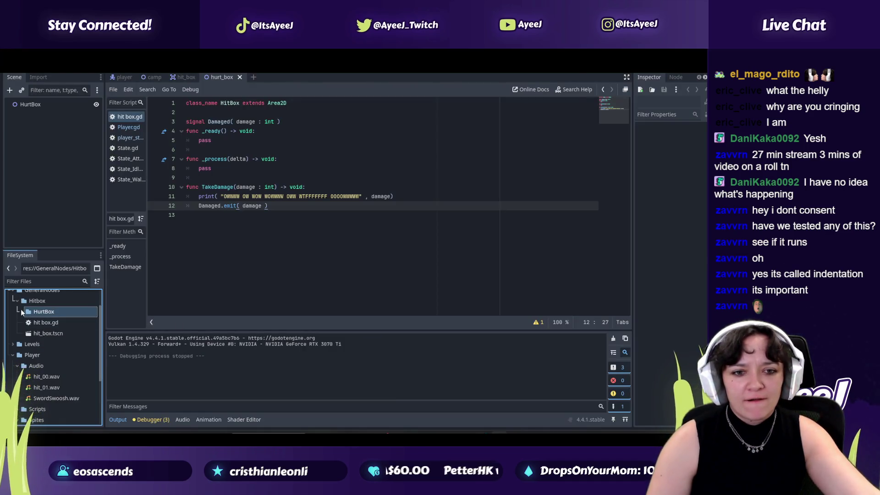
left_click(21, 312)
right_click(56, 323)
left_click(56, 323)
right_click(51, 324)
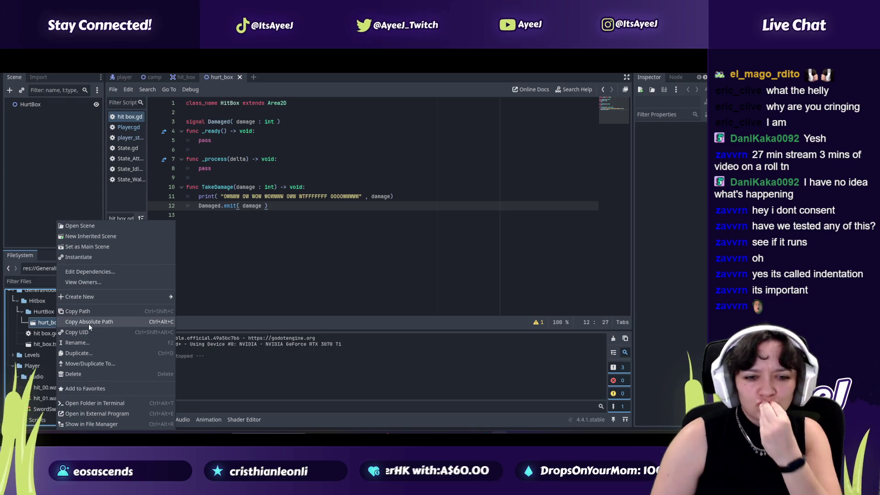
left_click(44, 326)
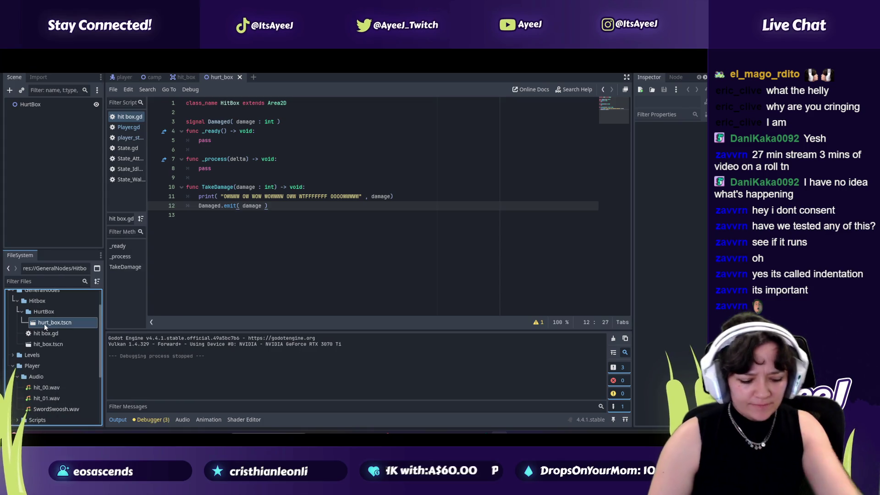
key("alt+Tab")
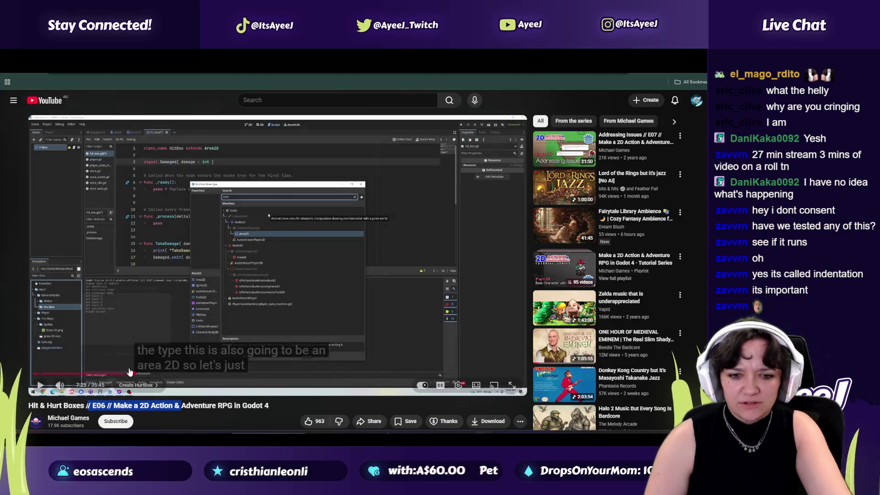
left_click(127, 374)
left_click(140, 258)
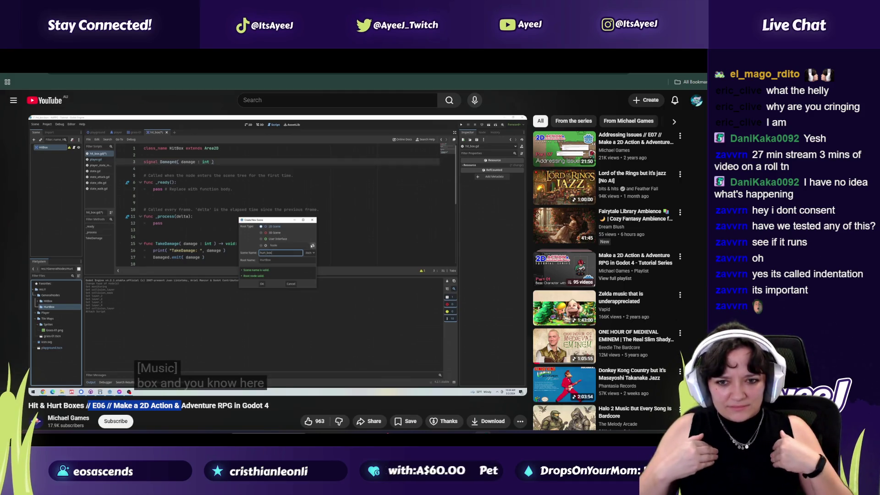
left_click(251, 326)
key("alt+Tab")
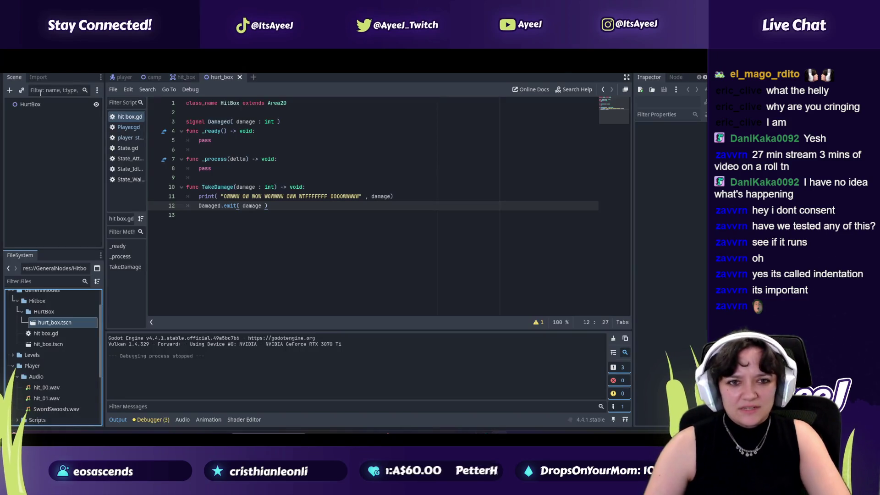
- Select the HurtBox root node and bring up its Change Type dialog
left_click(40, 106)
right_click(48, 107)
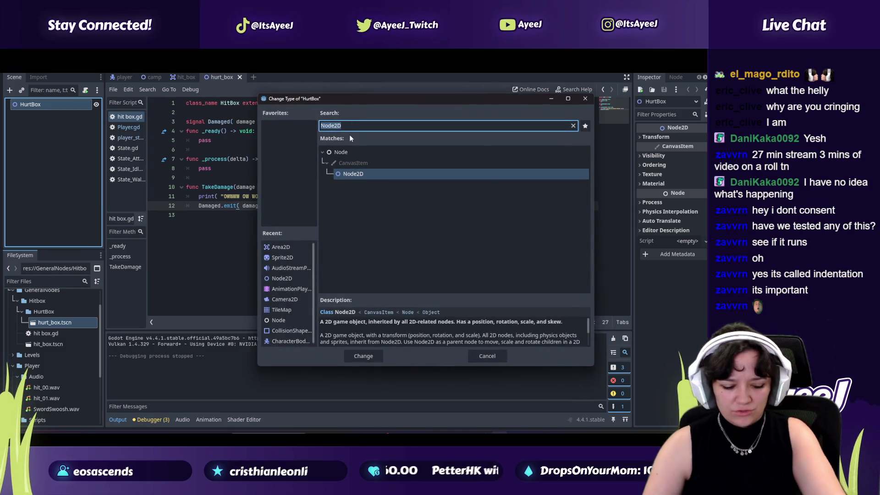
key("alt+Tab")
left_click(274, 218)
left_click(329, 274)
key("alt+Tab")
- Search 'area' and change the HurtBox root node to Area2D, following the tutorial to 7:46
type("area")
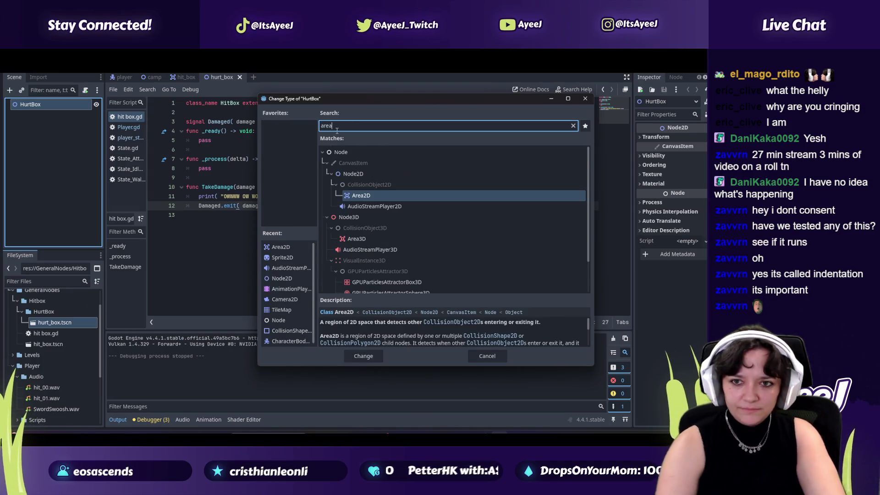
key("alt+Tab")
left_click(254, 265)
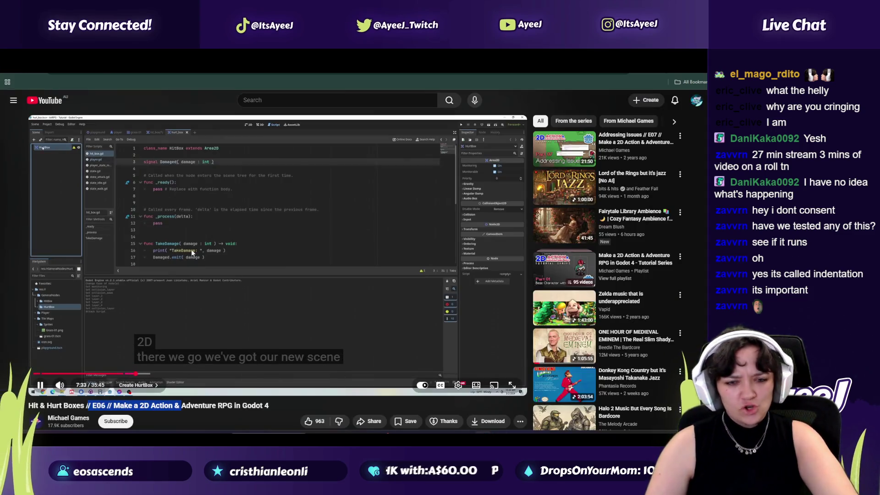
left_click(194, 275)
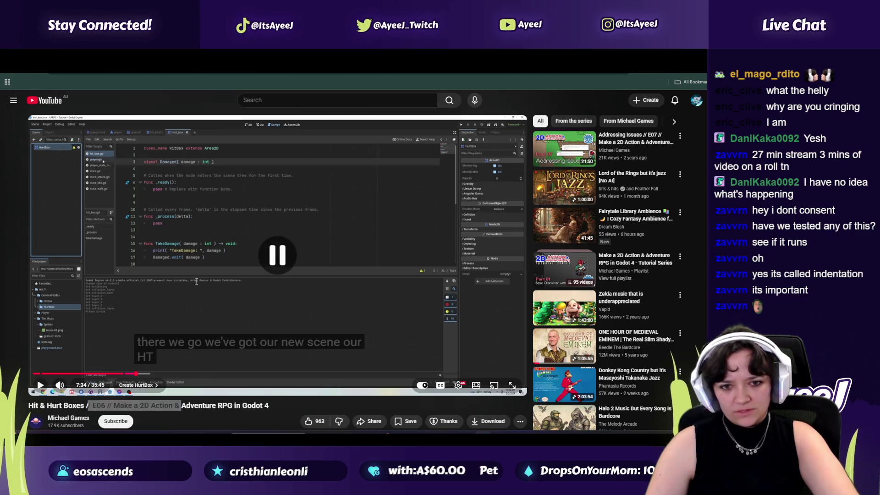
key("alt+Tab")
key("alt+Tab")
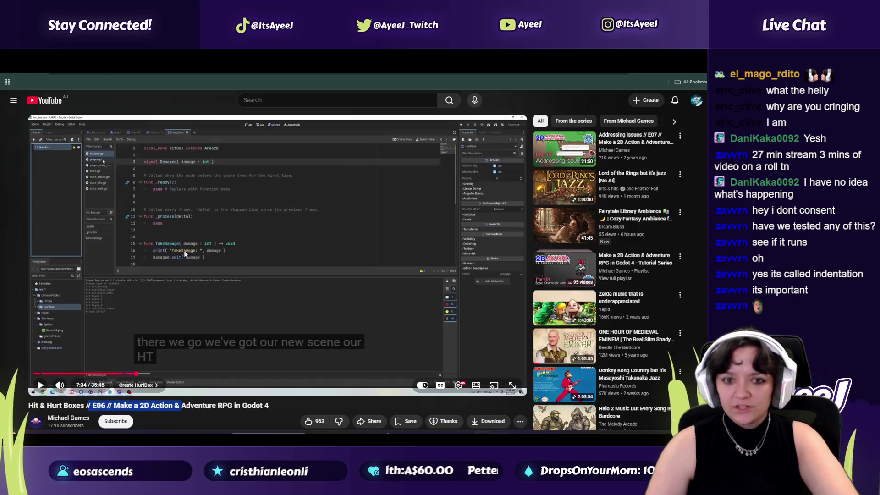
left_click(200, 243)
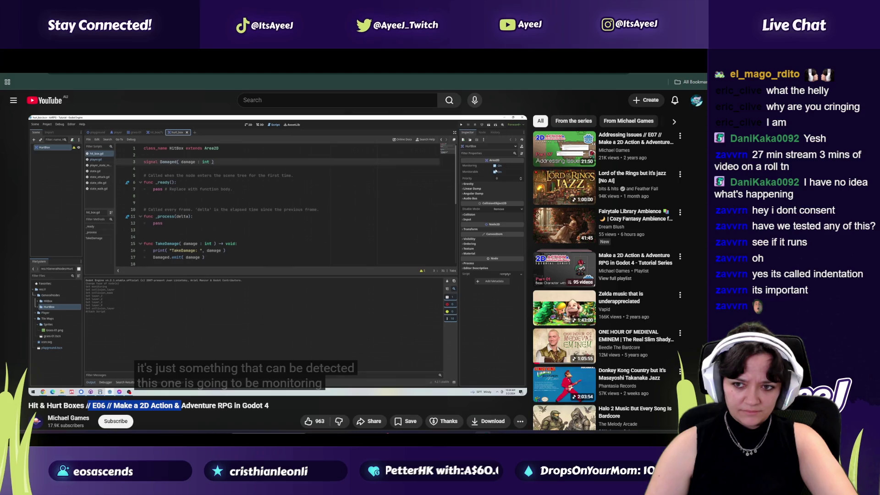
left_click(327, 254)
key("alt+Tab")
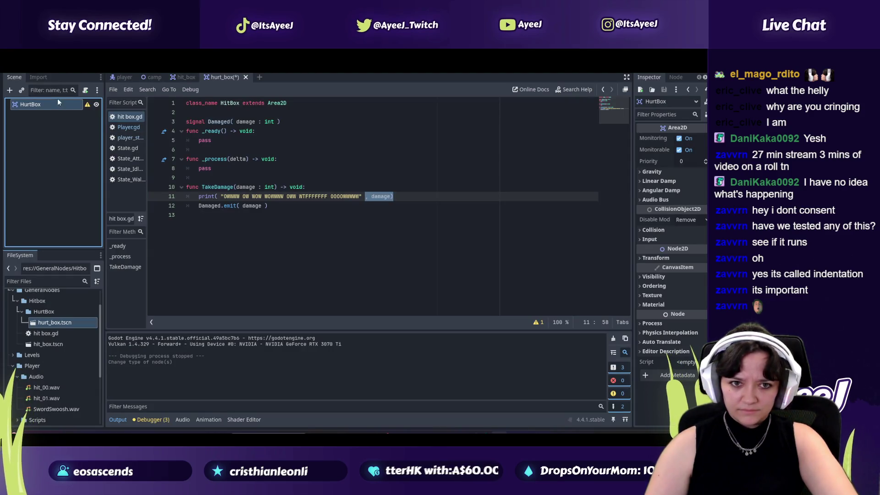
- Expand the HurtBox Area2D's Collision settings in the Inspector while following the tutorial
key("alt+Tab")
left_click(368, 223)
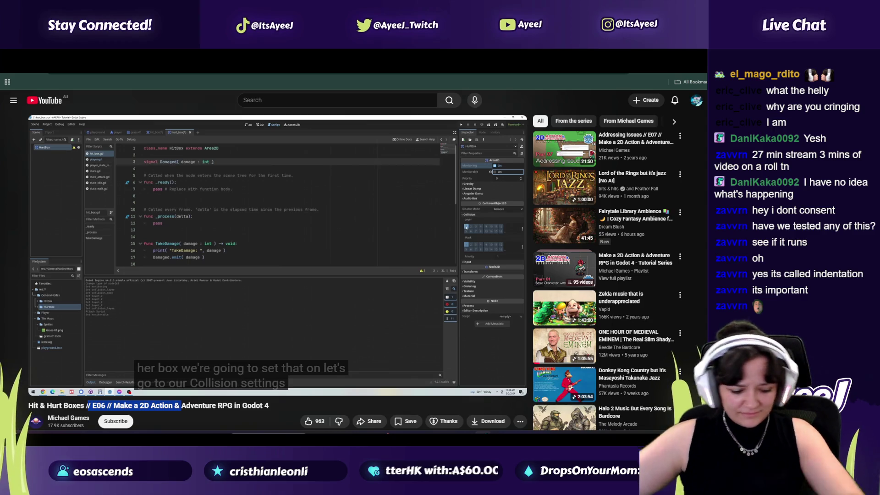
key("alt+Tab")
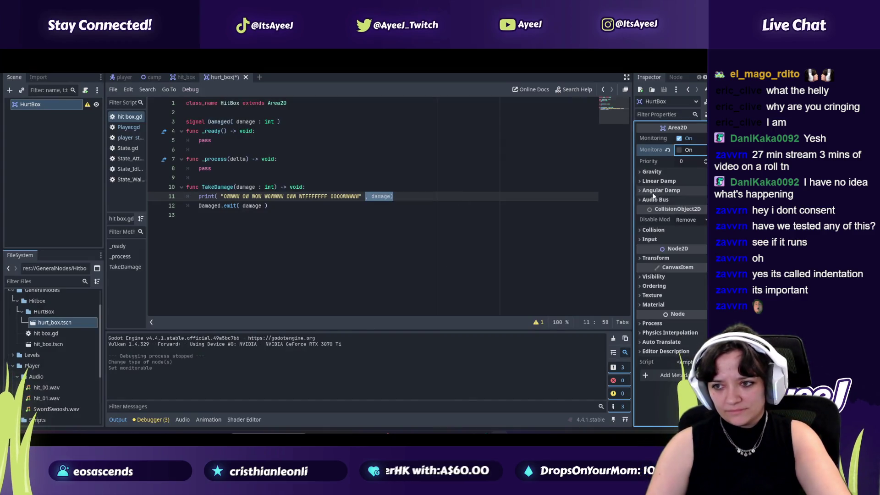
left_click(657, 230)
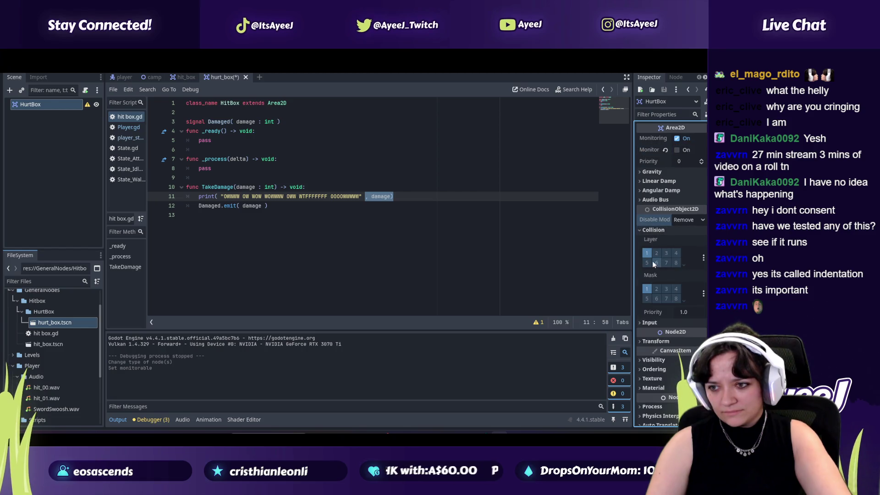
key("alt+Tab")
key("alt+Tab")
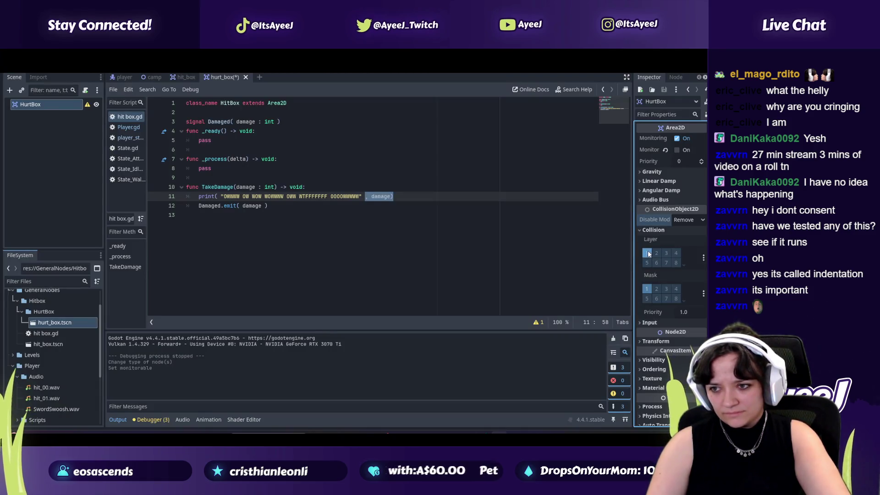
key("alt+Tab")
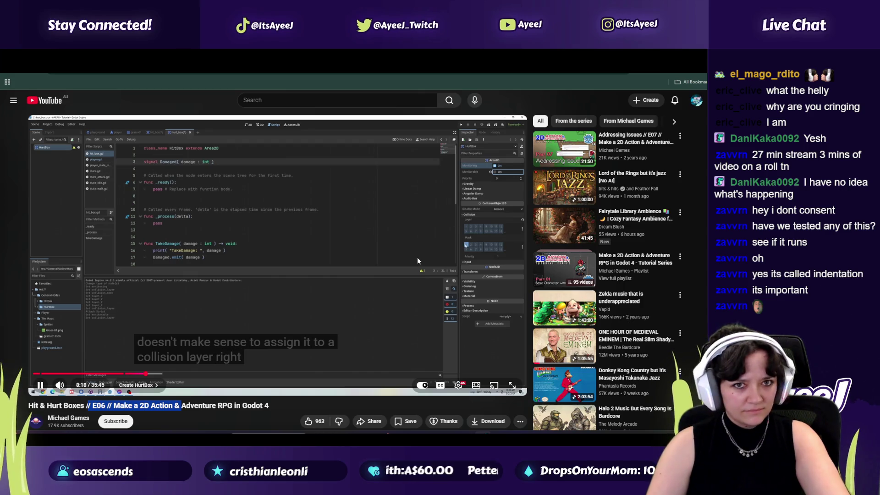
key("alt+Tab")
key("alt+Tab")
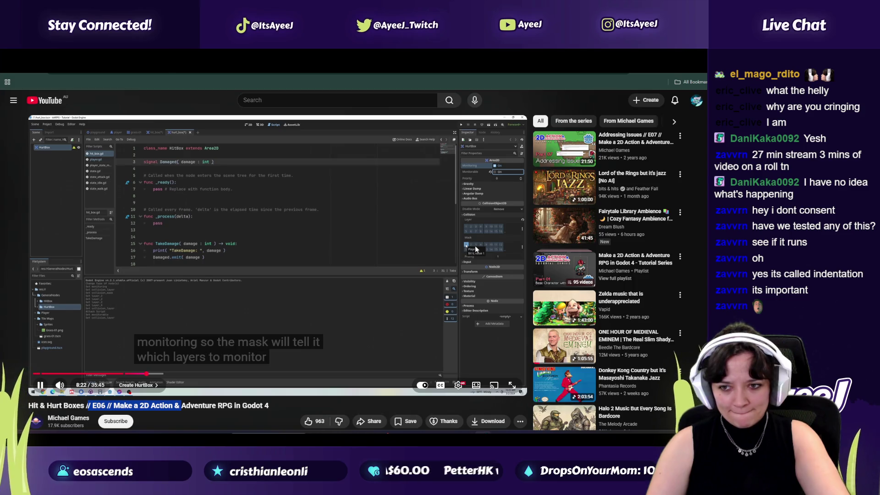
key("alt+Tab")
- Show all 32 collision mask layers and enable mask layer 2
left_click(681, 302)
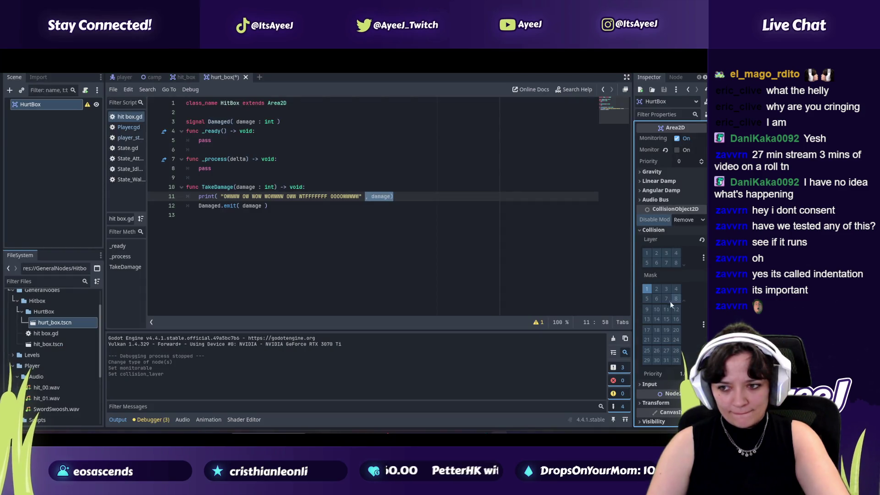
key("alt+Tab")
key("alt+Tab")
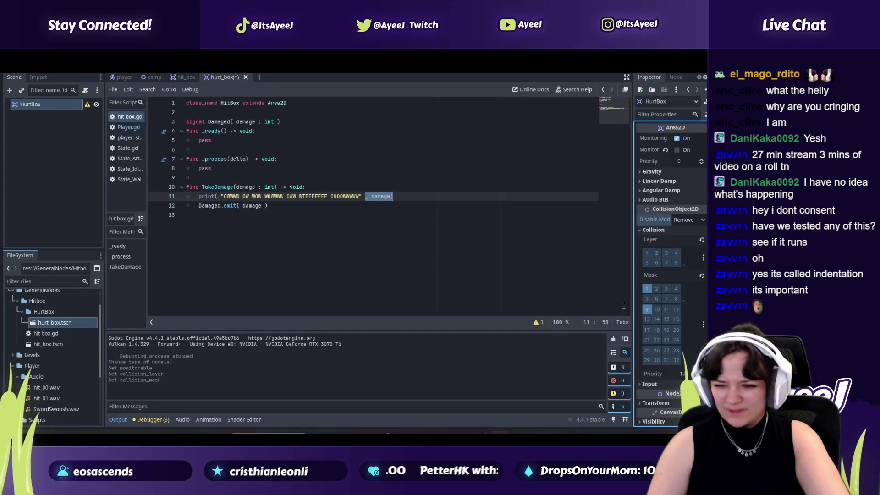
left_click(657, 290)
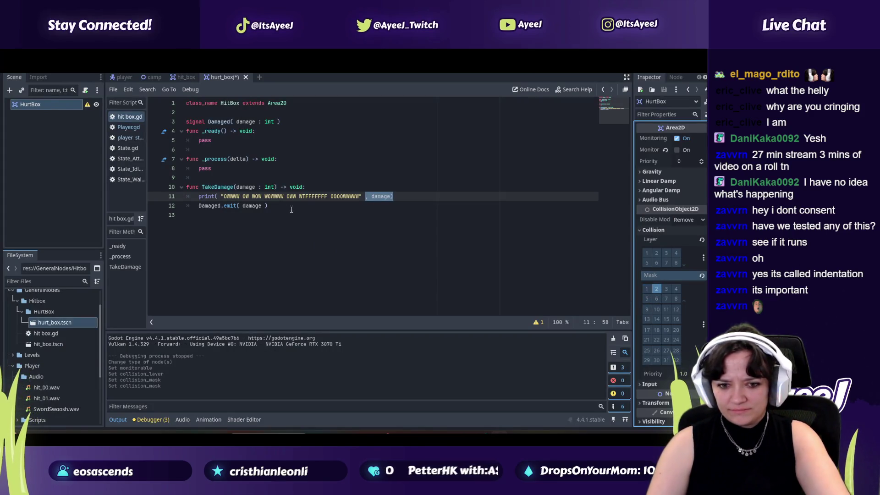
key("alt+Tab")
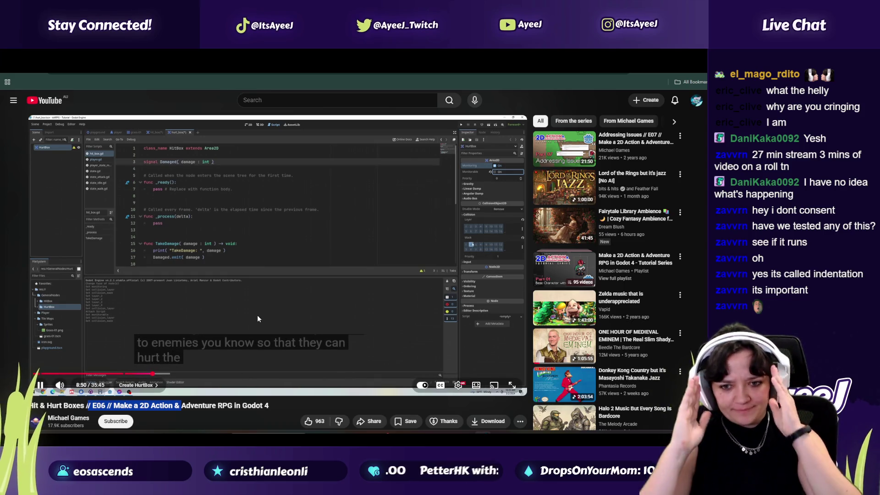
left_click(239, 293)
key("alt+Tab")
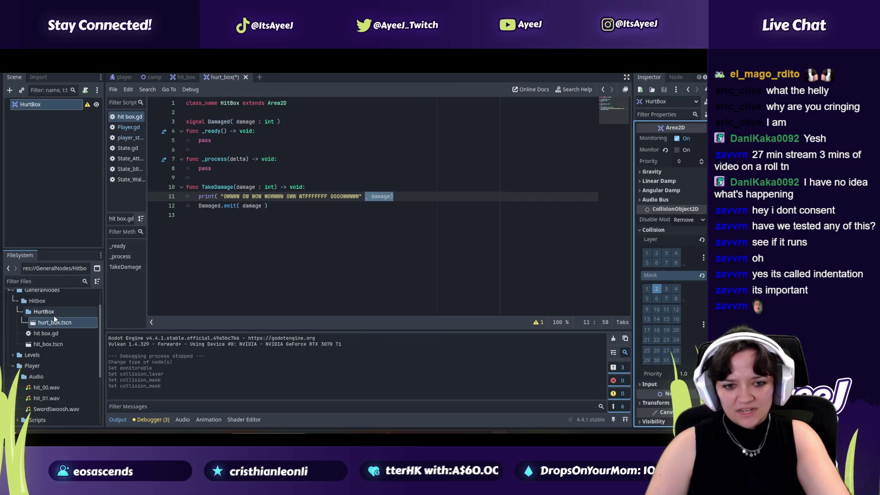
- Cancel a new scene mistakenly started in the HurtBox folder after checking the tutorial
right_click(53, 314)
mouse_move(103, 272)
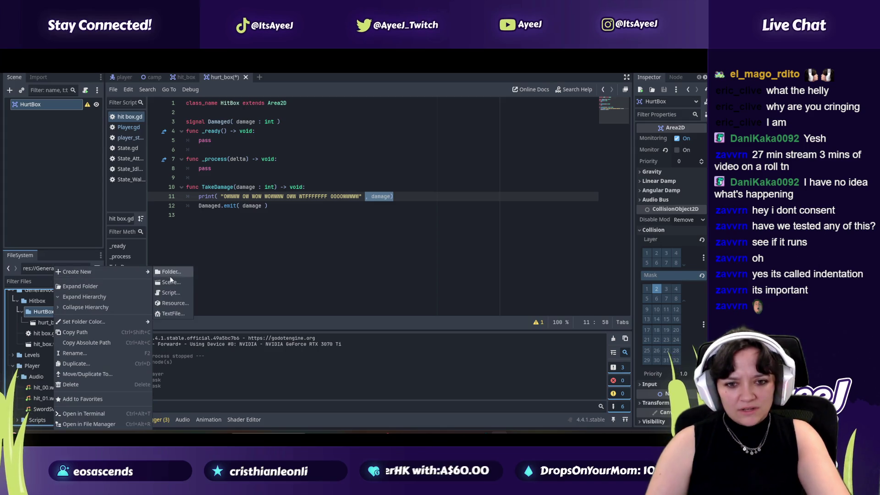
left_click(169, 282)
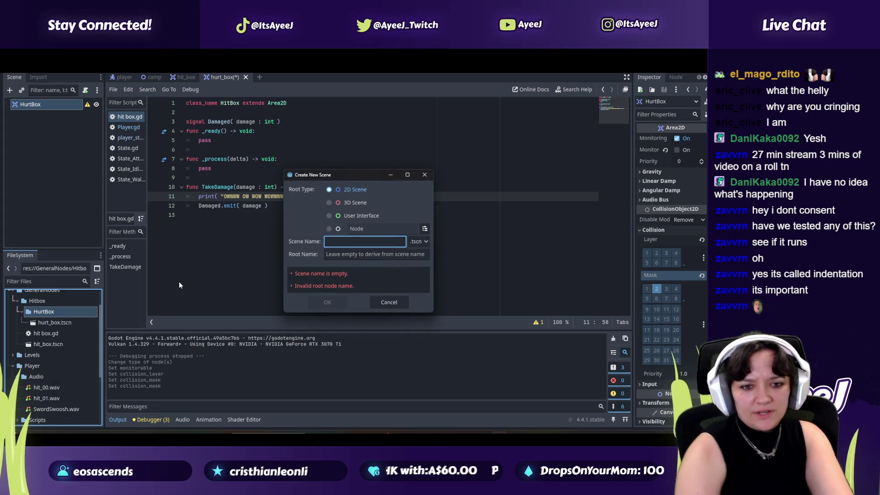
key("alt+Tab")
left_click(178, 285)
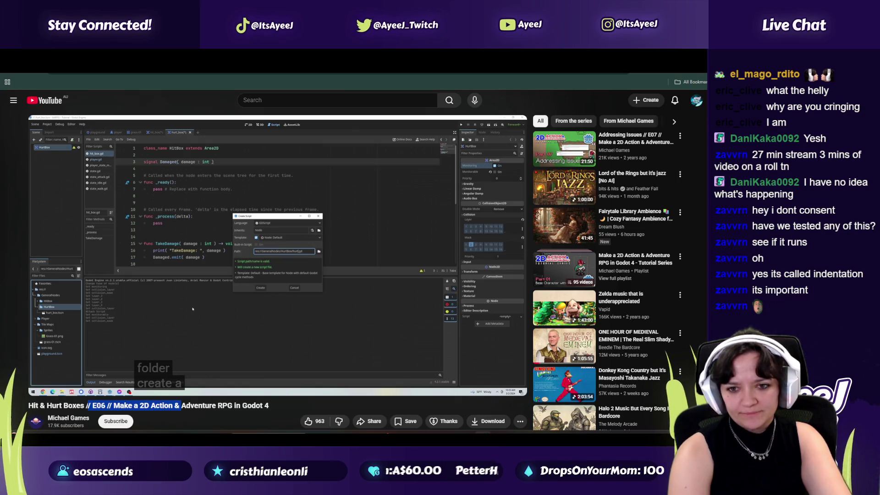
left_click(179, 281)
key("alt+Tab")
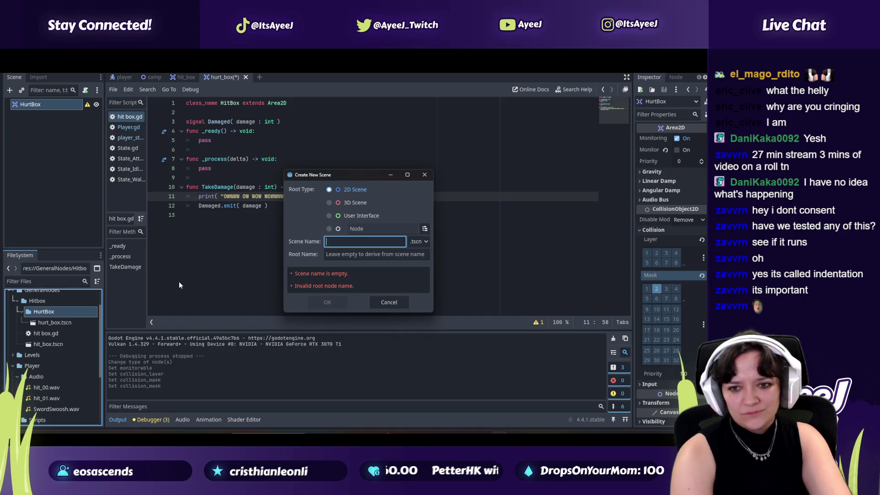
left_click(384, 301)
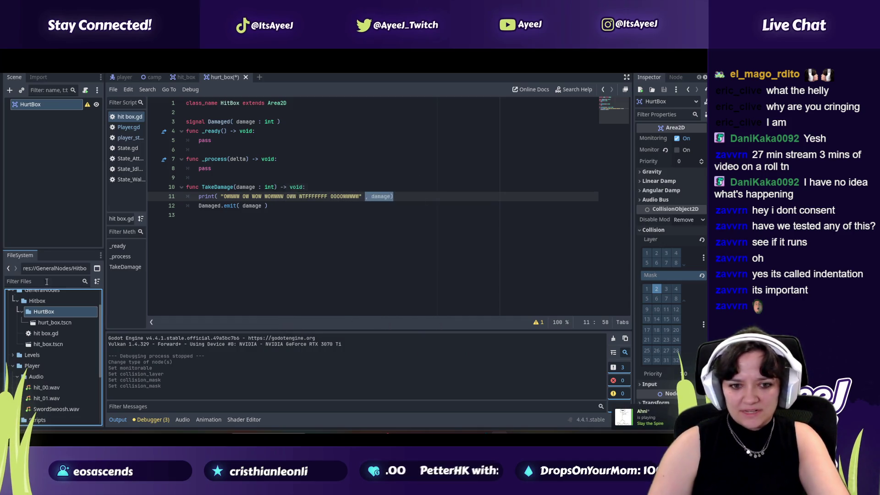
- Create hurt_box.gd in the HurtBox folder and drag it onto the HurtBox node
right_click(41, 311)
mouse_move(84, 277)
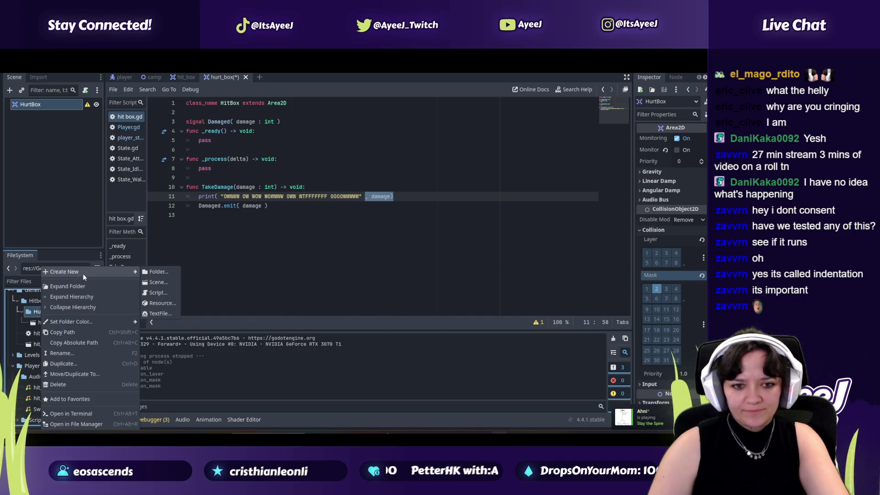
left_click(160, 290)
type("hurt")
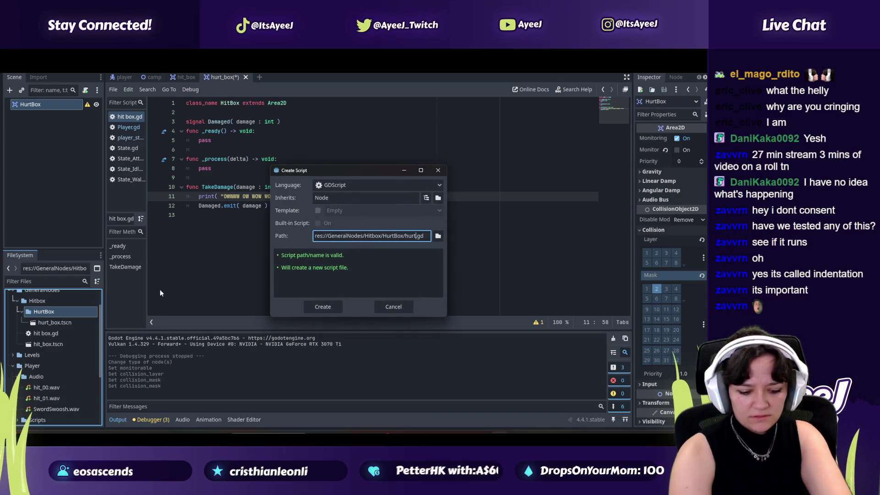
key("alt+Tab")
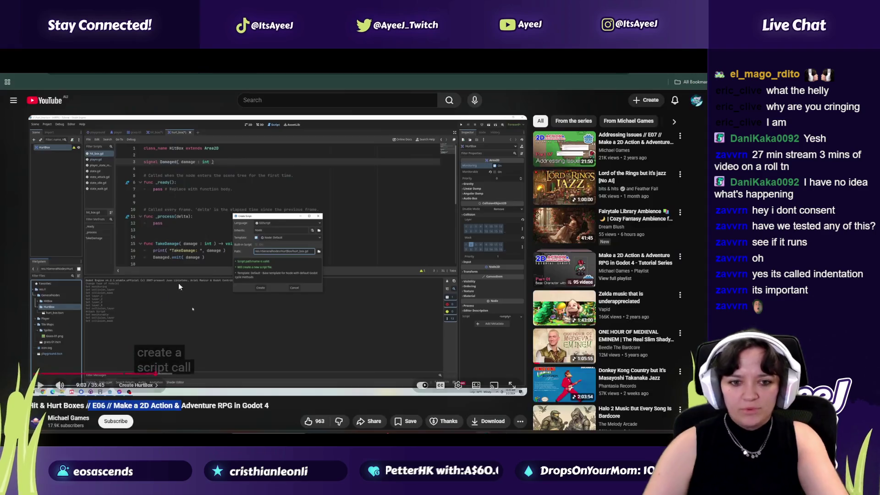
left_click(203, 253)
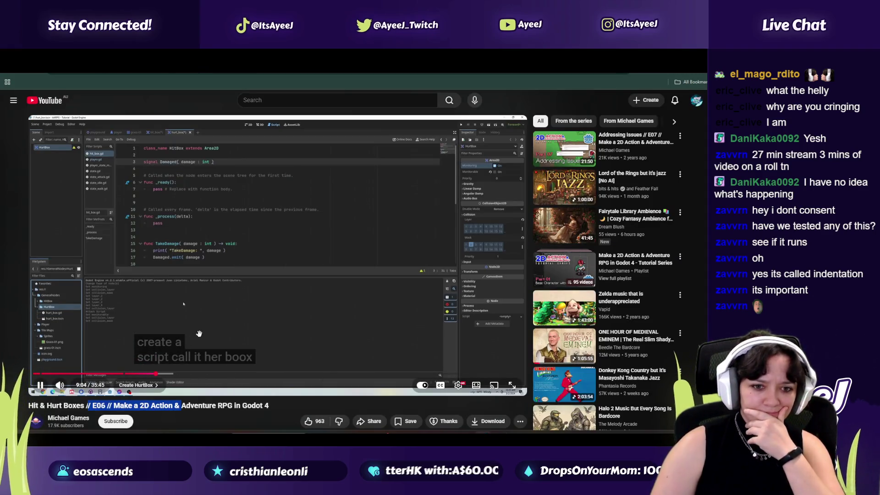
key("alt+Tab")
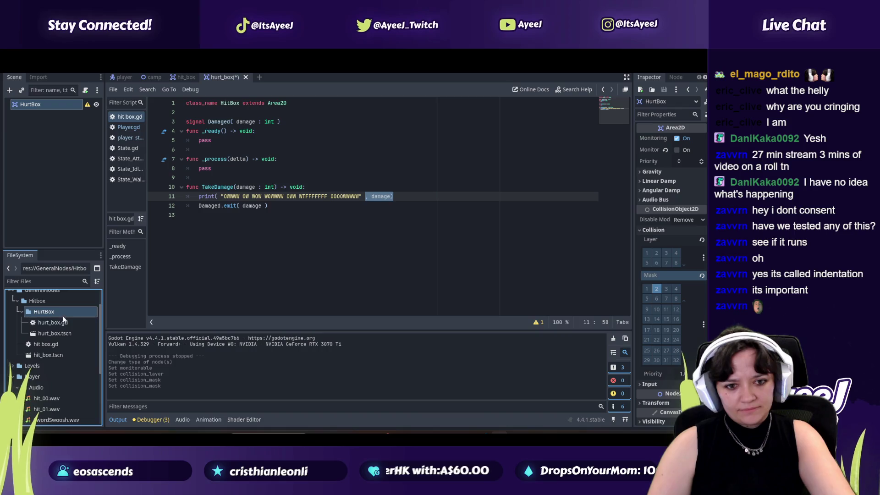
mouse_move(62, 323)
left_mouse_down()
mouse_move(52, 136)
mouse_move(33, 105)
left_mouse_up()
key("alt+Tab")
- Advance the tutorial to 9:23, where hurt_box.gd is edited, pause it, and return to Godot
left_click(310, 233)
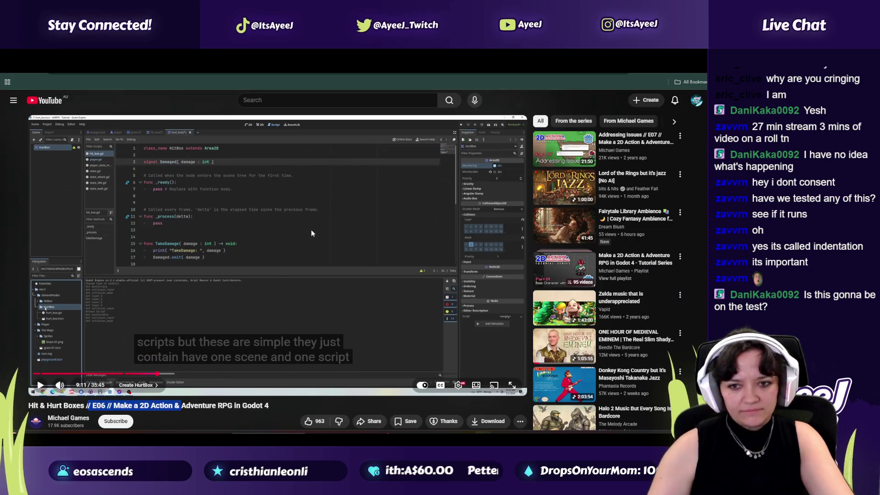
left_click(302, 269)
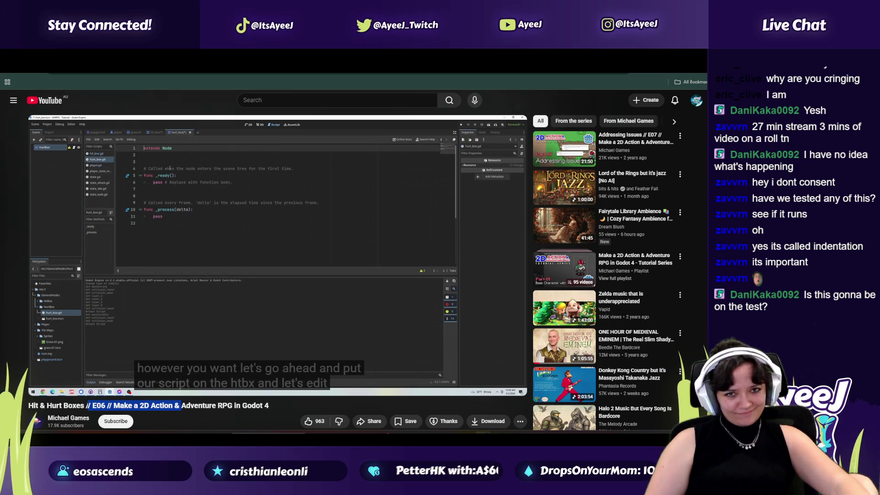
left_click(267, 194)
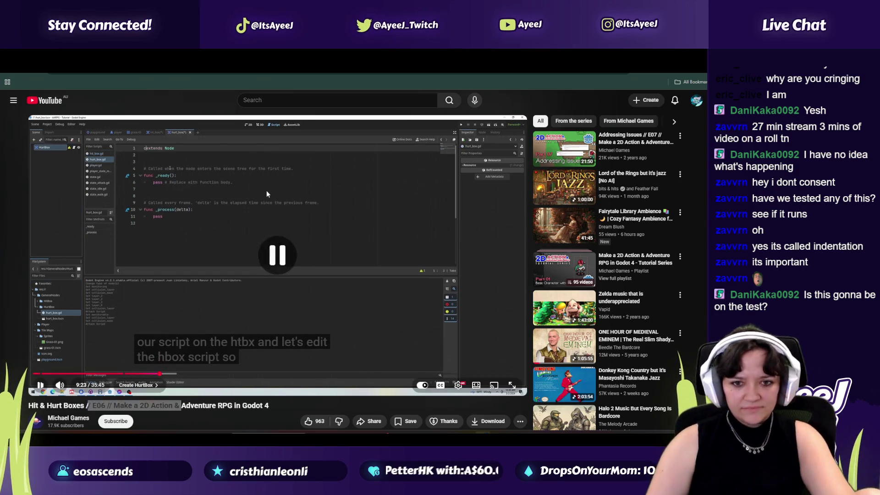
key("alt+Tab")
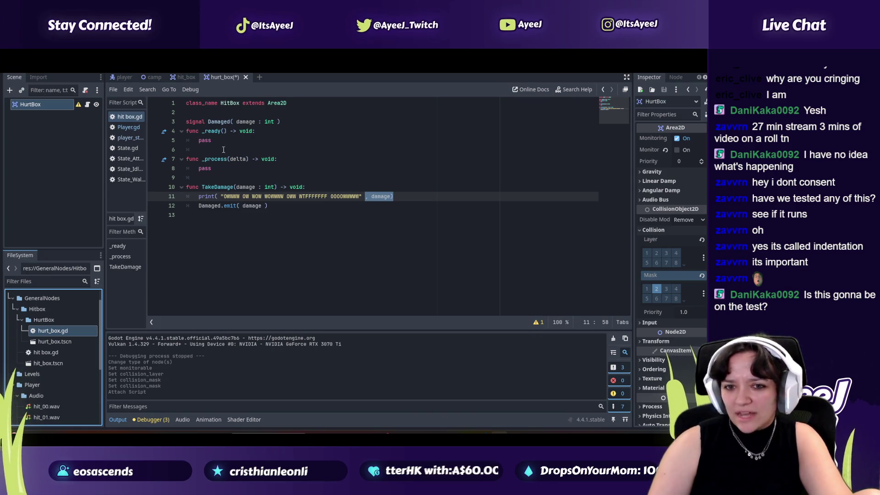
- Copy the empty _ready and _process stubs from hit box.gd into hurt_box.gd
left_click(213, 78)
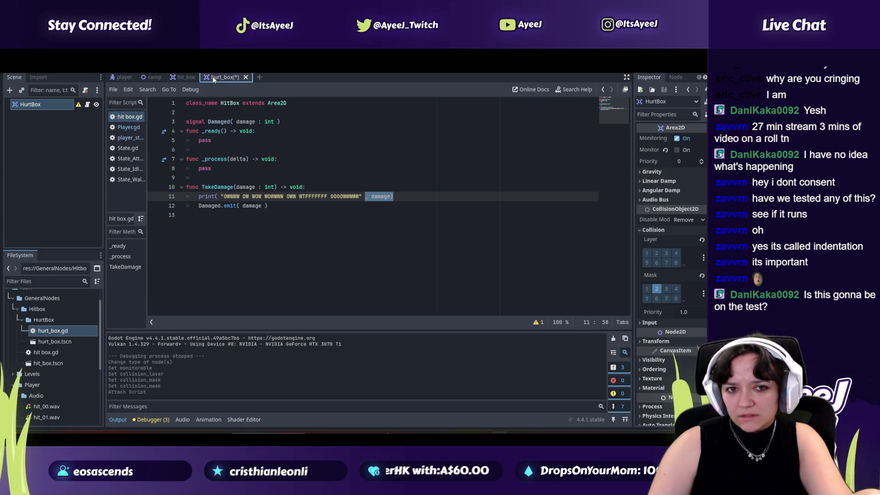
left_click(124, 118)
left_click(87, 105)
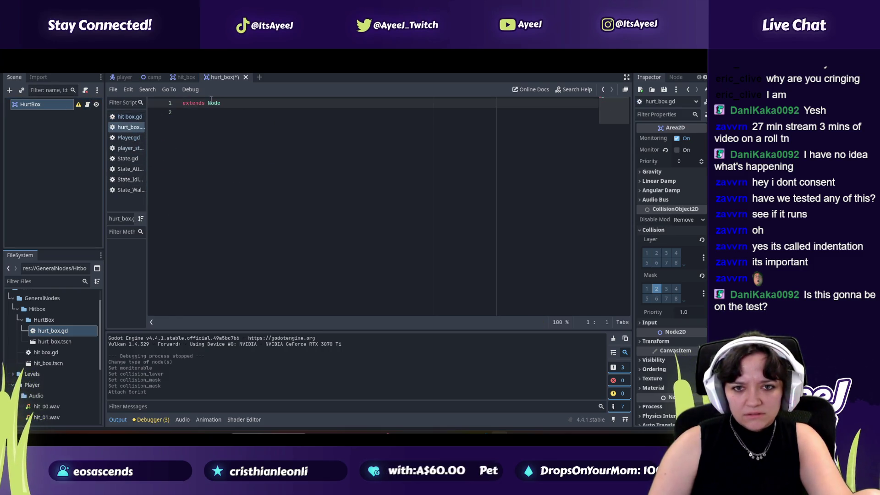
left_click(130, 118)
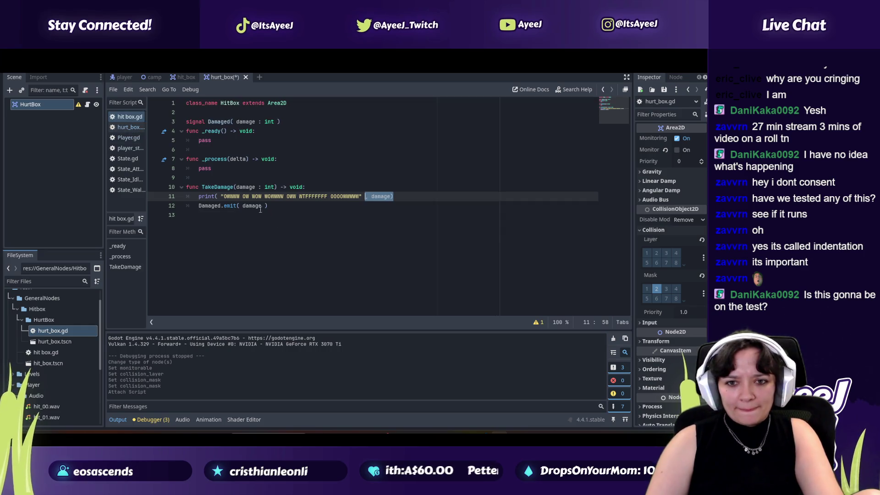
mouse_move(230, 165)
left_mouse_down()
mouse_move(174, 104)
mouse_move(169, 127)
left_mouse_up()
key("ctrl+c")
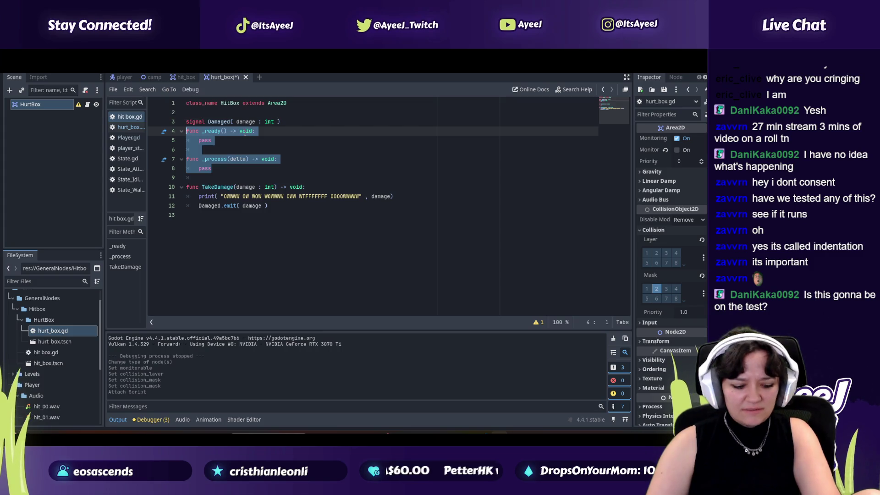
key("ctrl+s")
left_click(130, 127)
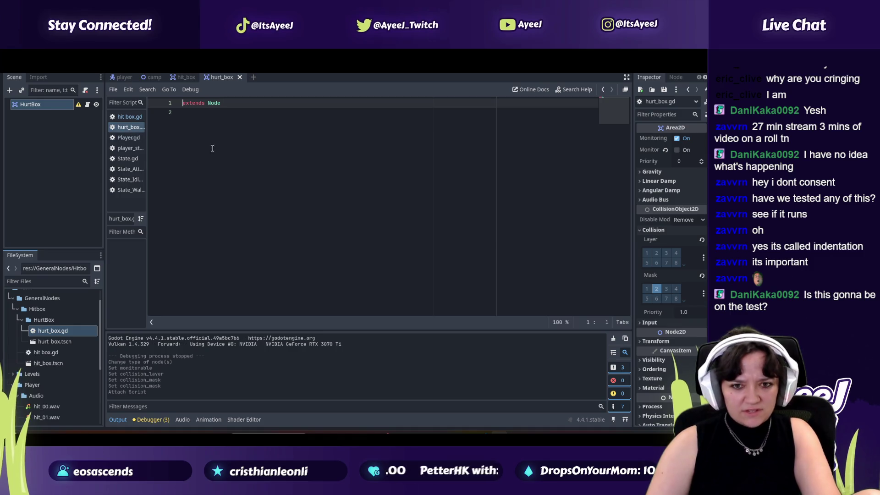
key("Return")
key("Return")
key("ctrl+v")
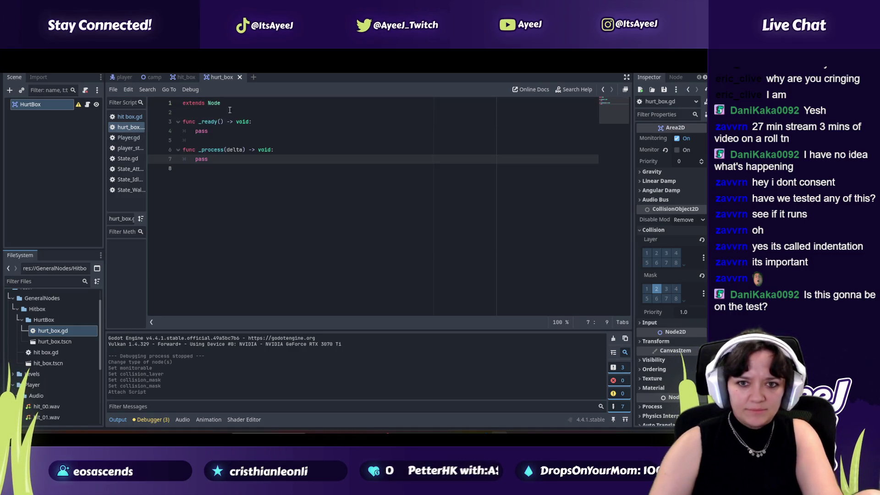
- Check the hit_box and camp scenes, then undo and redo HurtBox's mask change and script attachment
left_click(186, 77)
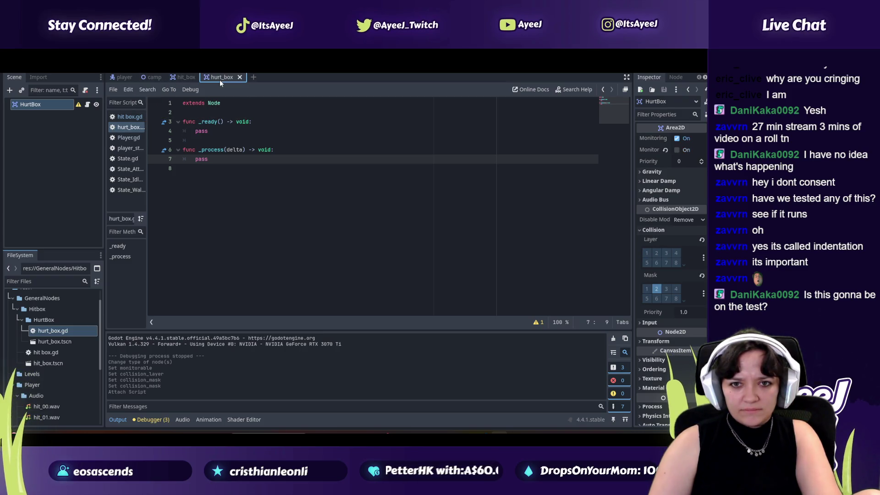
left_click(158, 77)
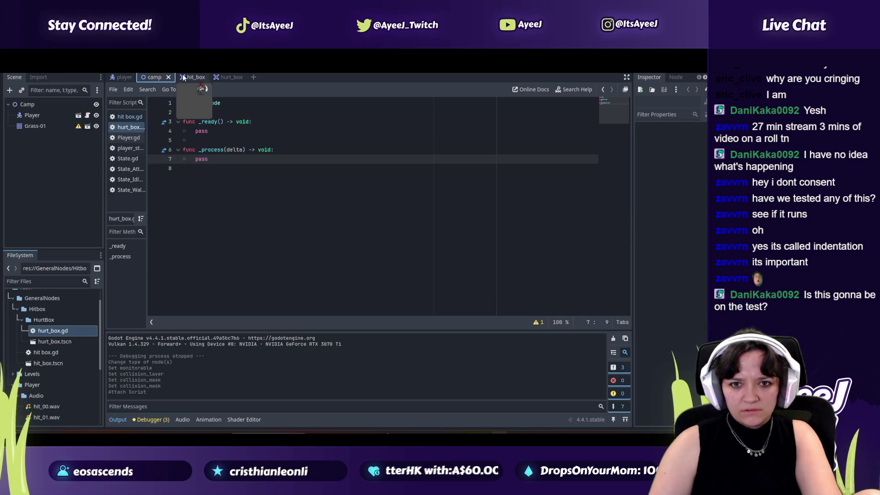
left_click(223, 77)
key("ctrl+z")
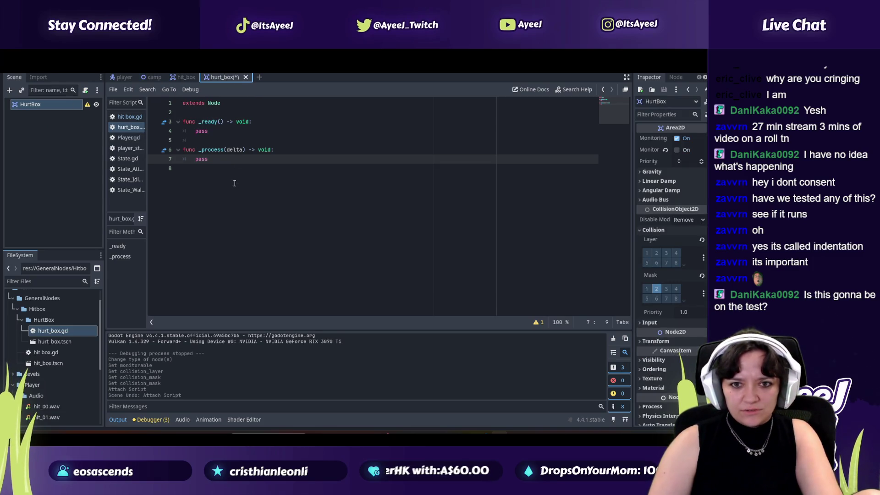
key("ctrl+z")
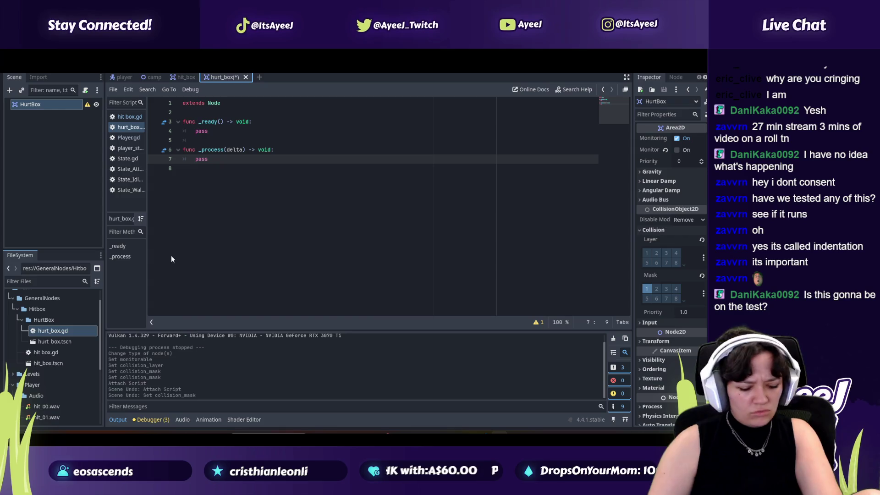
key("ctrl+shift+z")
key("ctrl+shift+z")
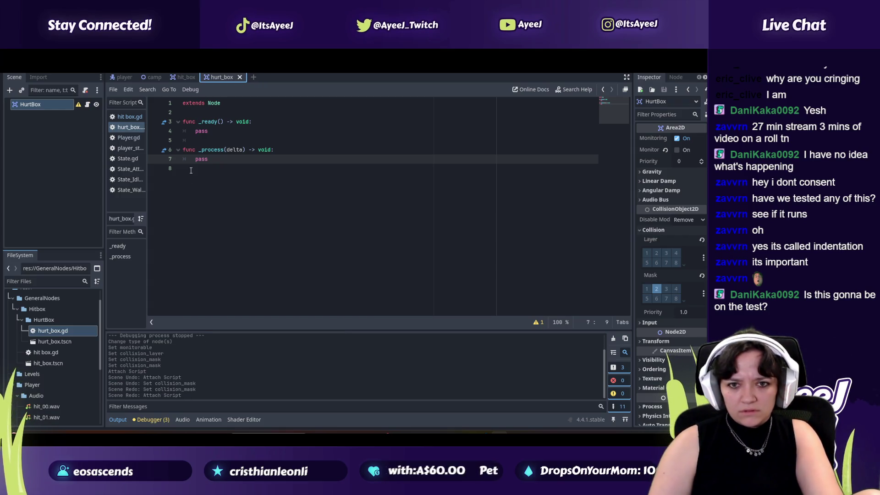
- Replace extends Node with hit box.gd's class declaration, renaming HitBox to HurtBox
left_click(130, 117)
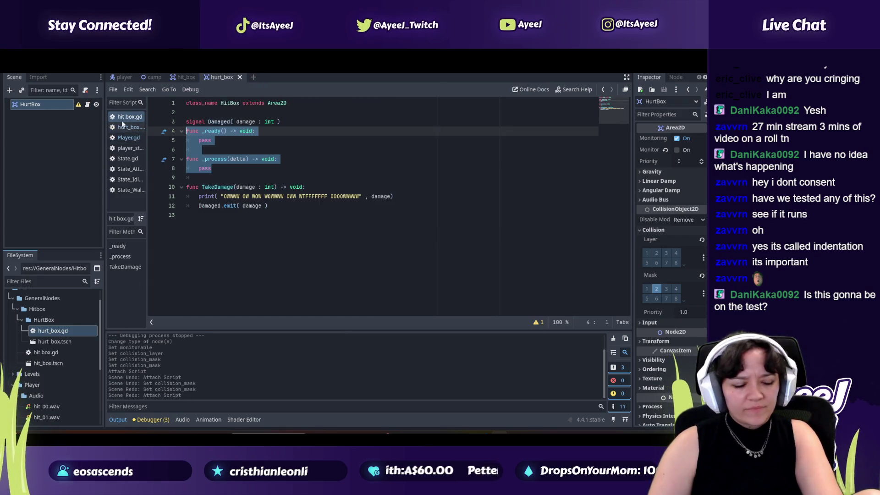
left_click(231, 103)
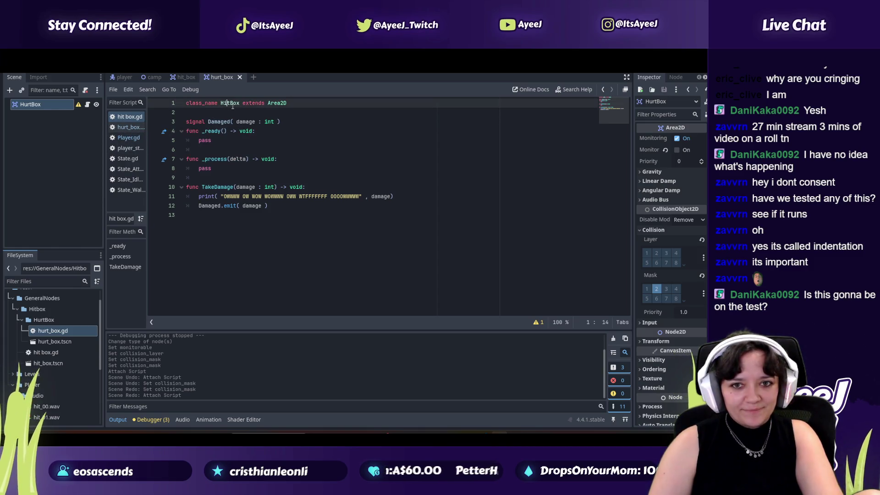
left_click_drag(220, 101, 185, 105)
key("ctrl+c")
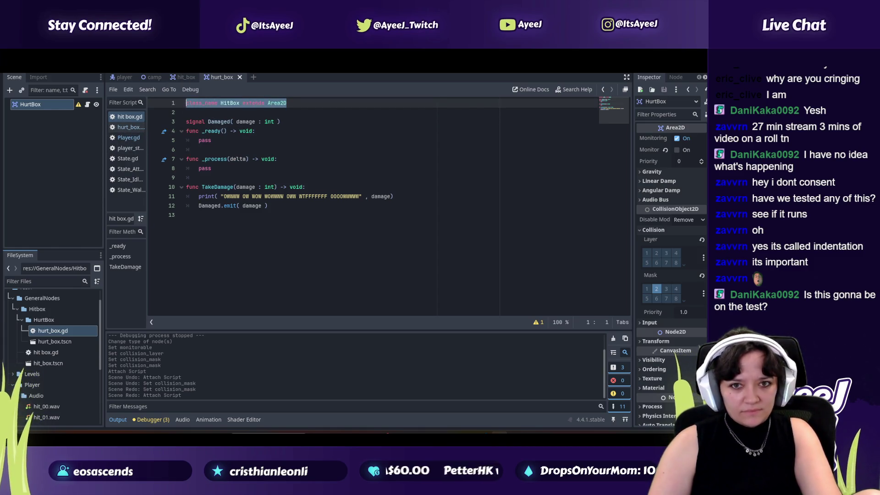
left_click(129, 128)
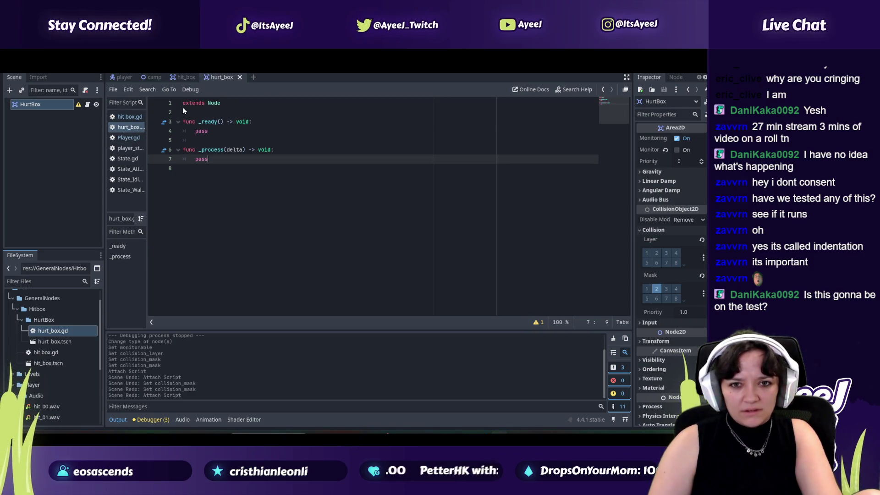
left_click(227, 103)
key("ctrl+v")
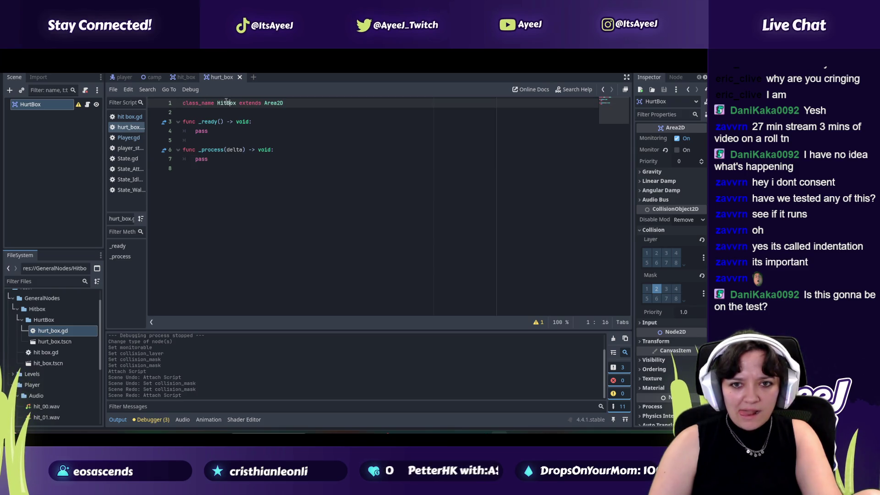
key("BackSpace")
key("BackSpace")
type("ur")
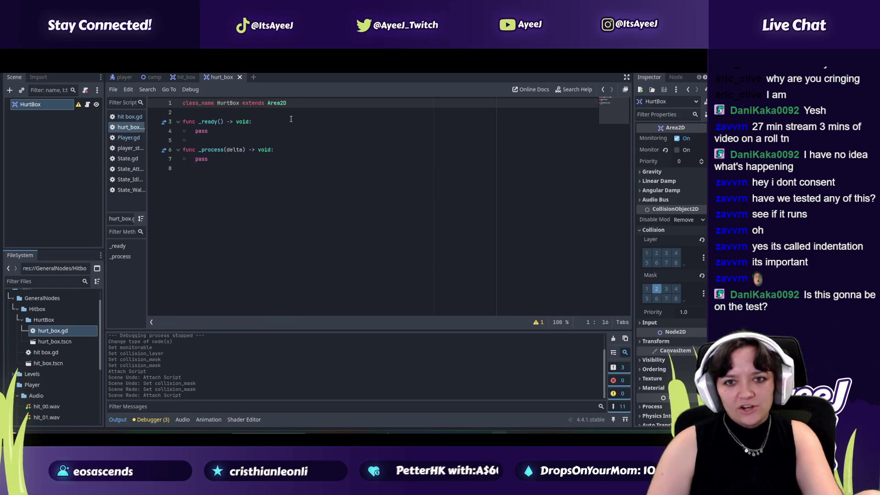
key("alt+Tab")
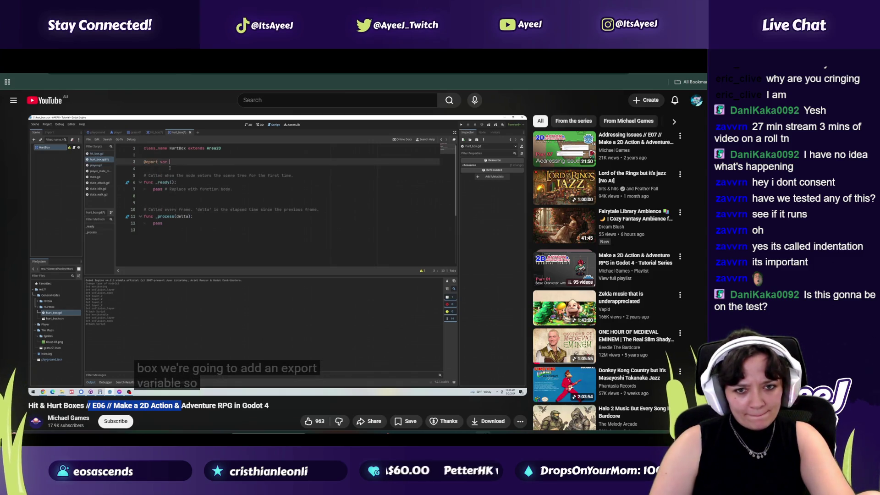
key("alt+Tab")
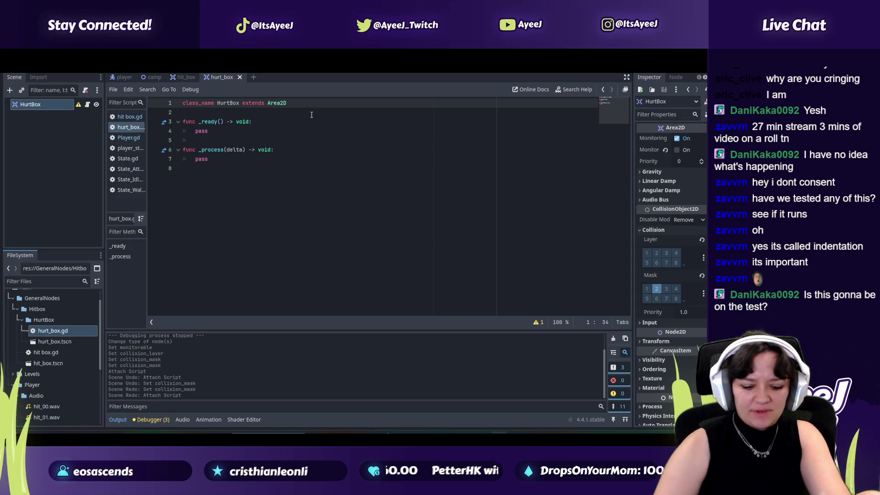
key("Return")
key("Return")
type("@export")
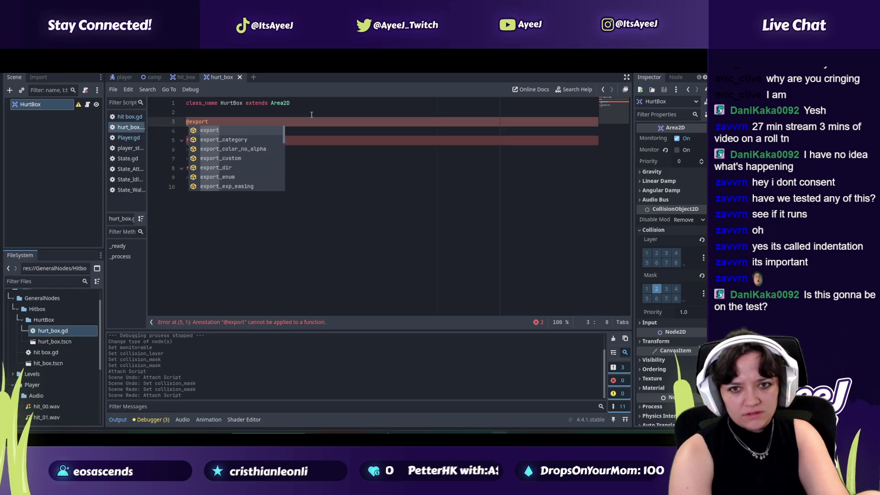
key("alt+Tab")
key("alt+Tab")
type("cv")
key("BackSpace")
key("BackSpace")
type("var")
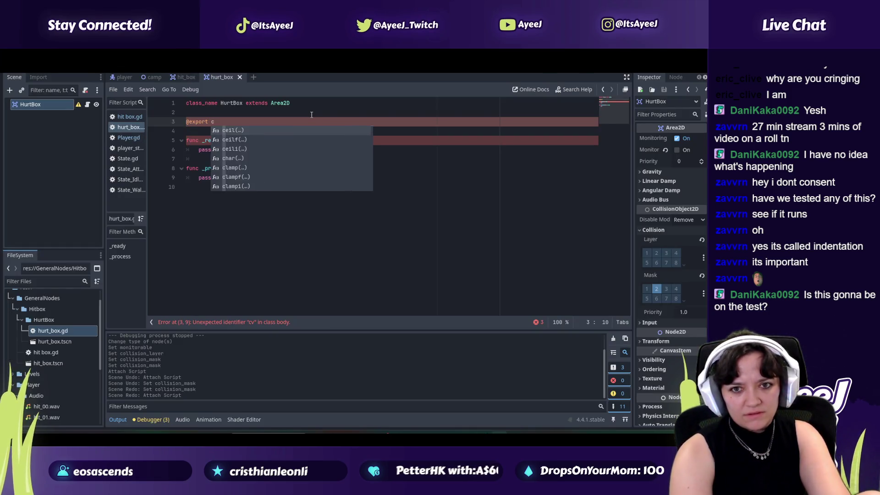
key("alt+Tab")
- Play the tutorial briefly and pause it at 9:41 on the export variable
left_click(311, 118)
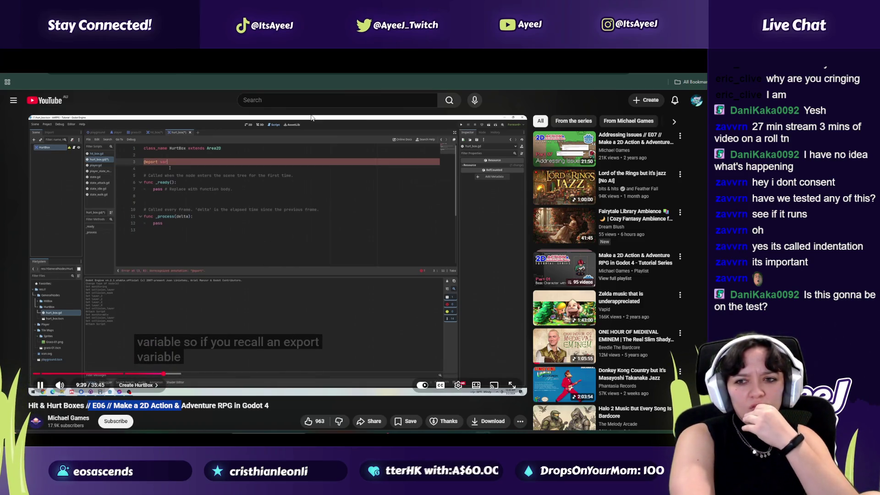
left_click(311, 118)
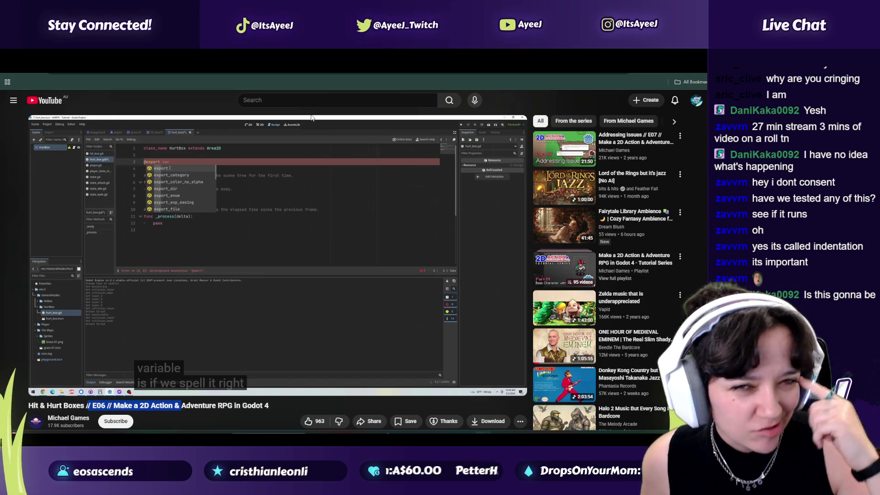
key("alt+Left")
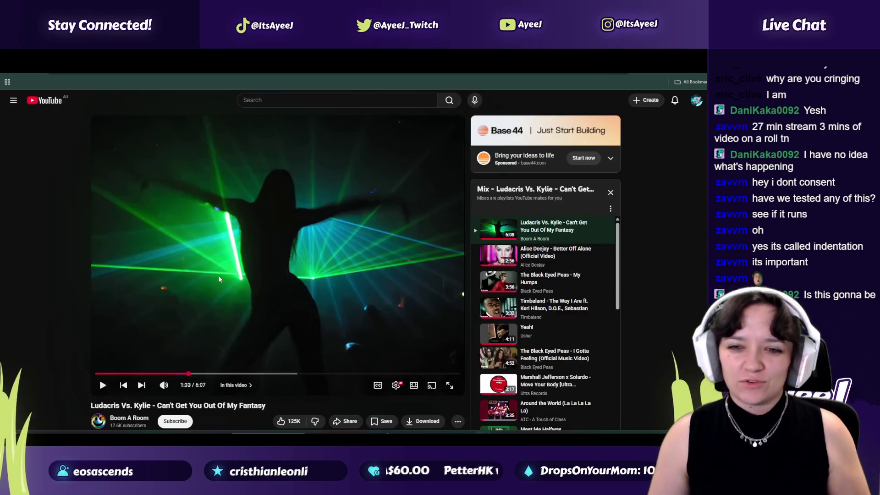
- Start the music mix, follow the tutorial for a while, then pause the music and return to Godot
left_click(268, 177)
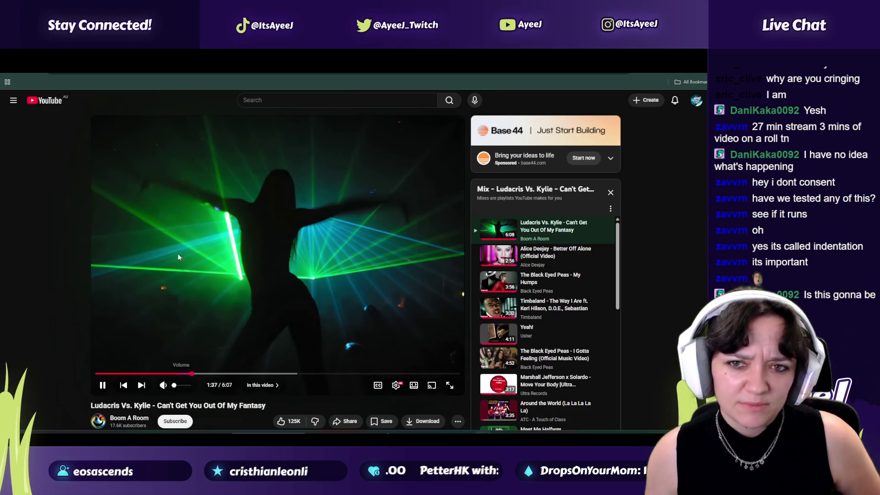
key("alt+Right")
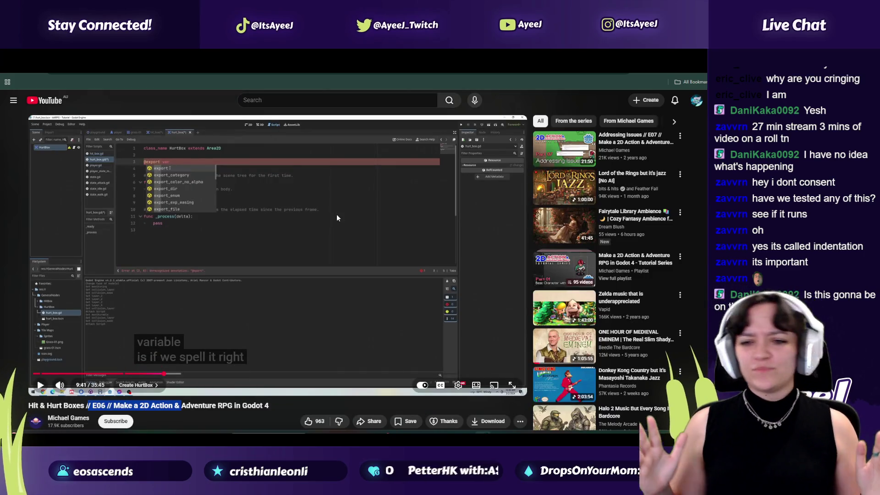
key("alt+Left")
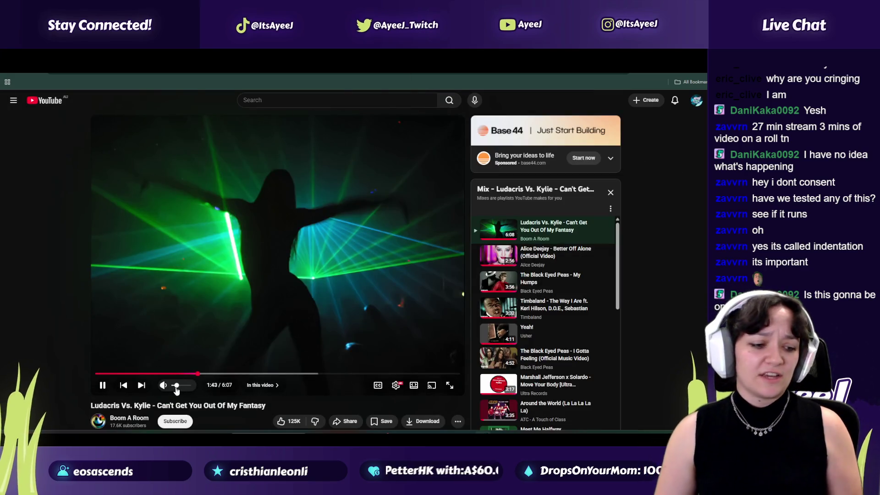
key("alt+Right")
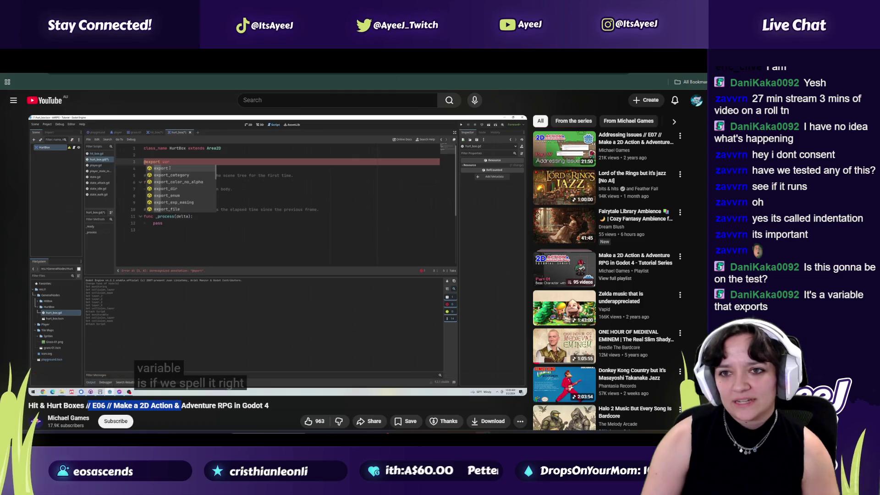
key("alt+Left")
left_click(272, 304)
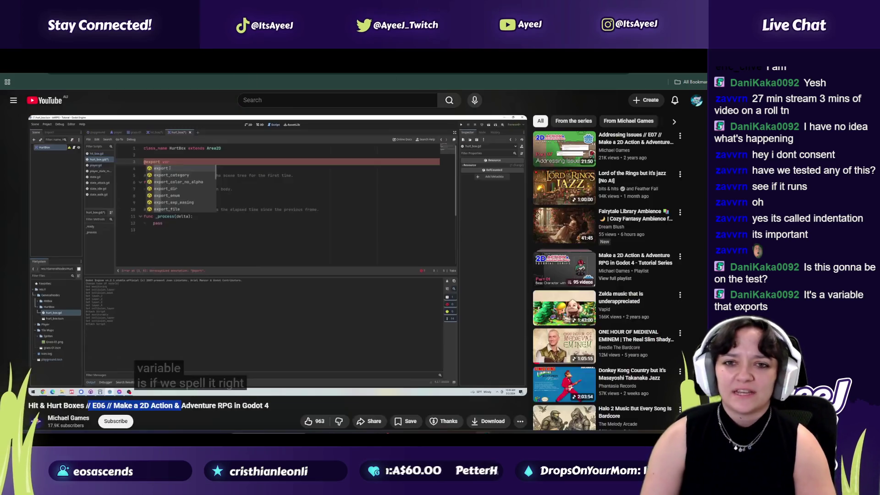
key("alt+Right")
key("alt+Tab")
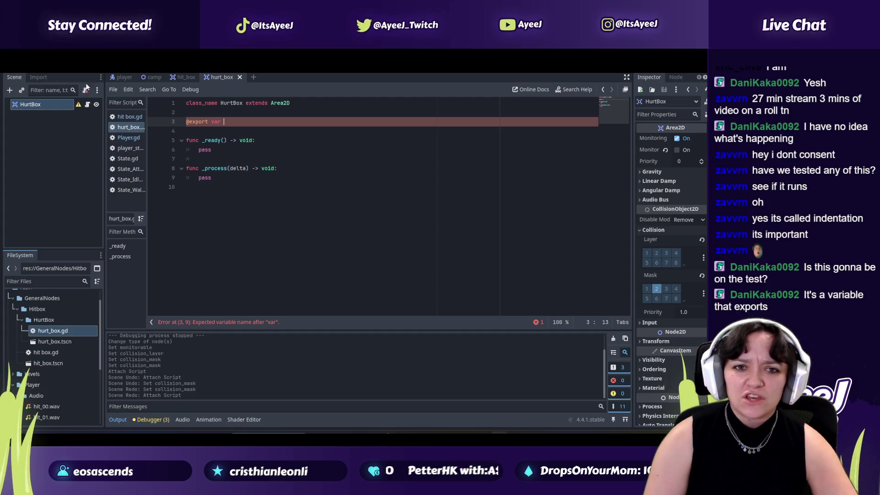
- Resume the tutorial to see the damage variable's declaration, then return to the script
key("alt+Tab")
left_click(260, 278)
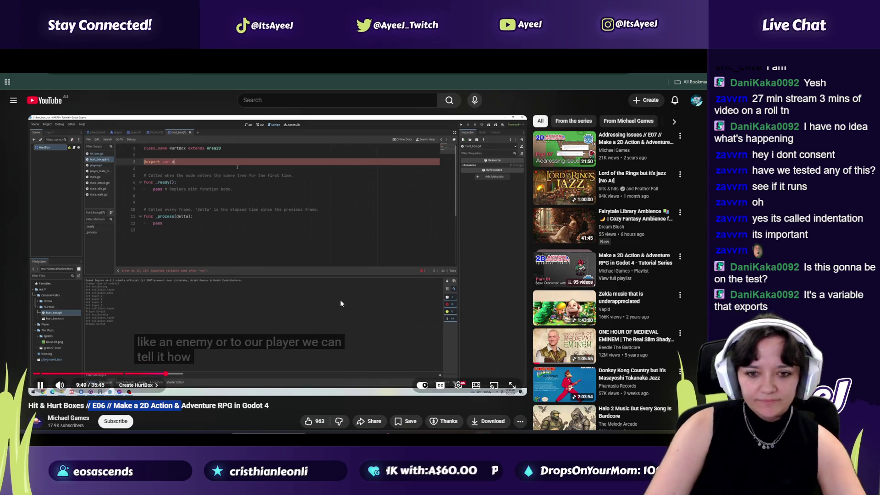
key("alt+Tab")
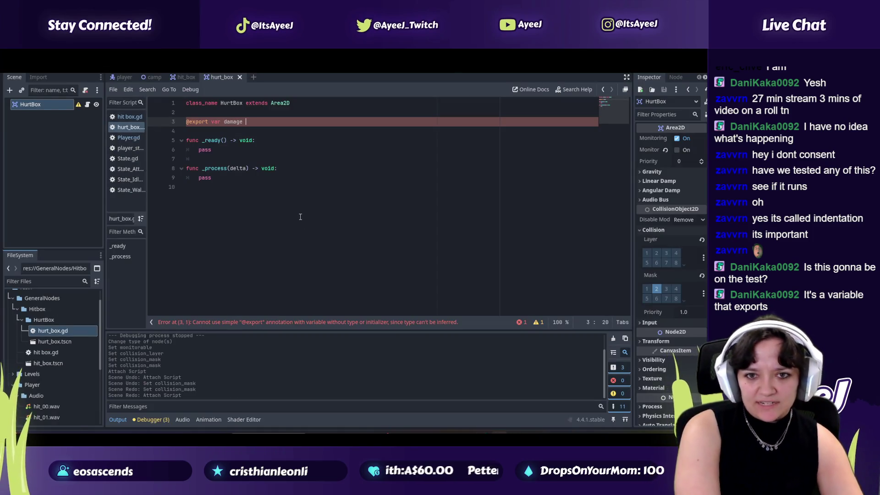
key("alt+Tab")
left_click(300, 219)
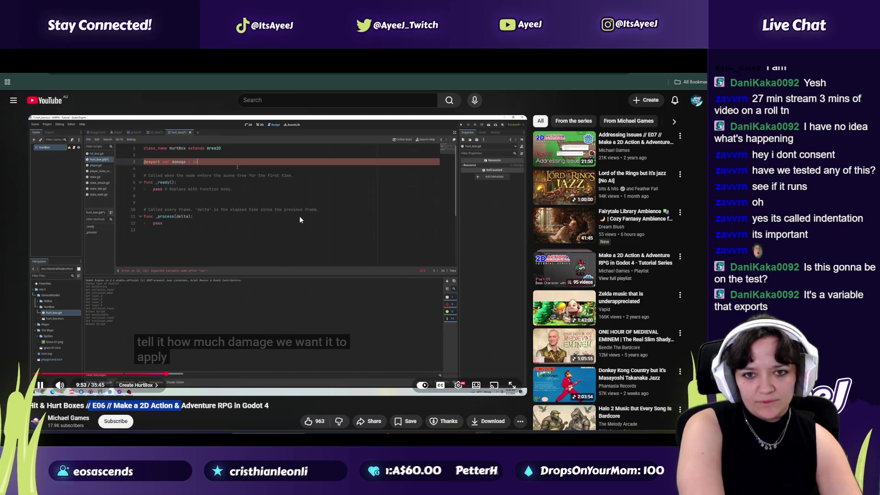
key("alt+Tab")
- Give the exported damage variable type int and a default of 1 on line 3
type("in")
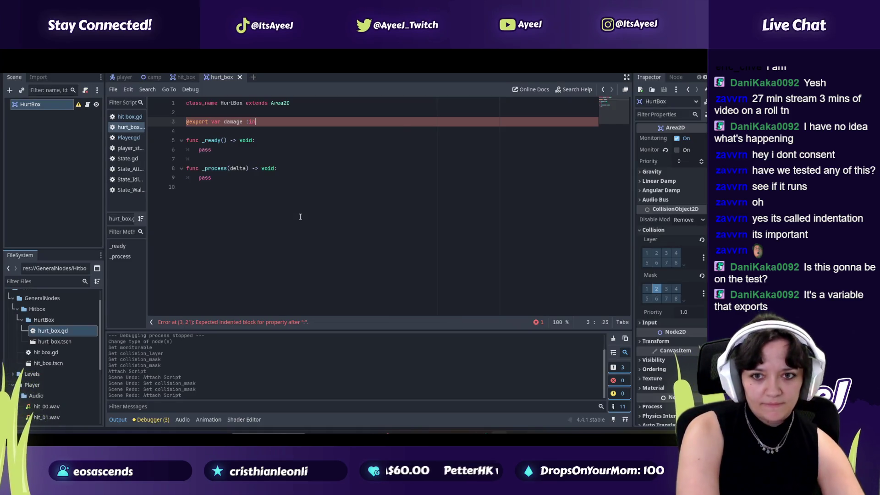
key("alt+Tab")
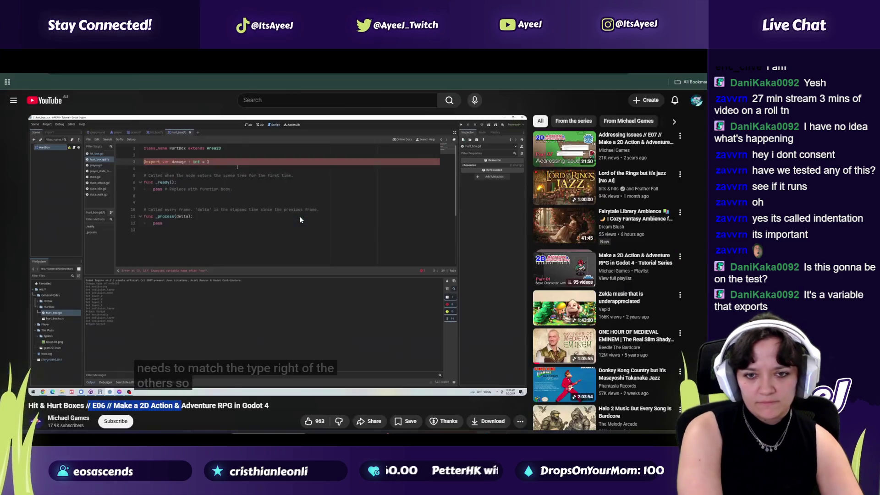
key("alt+Tab")
type("=1")
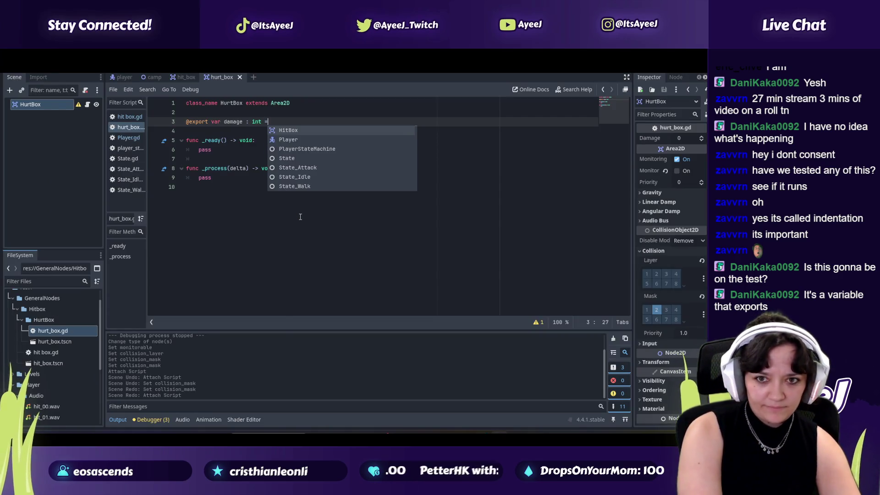
- Play and pause the tutorial to follow its next part
key("alt+Tab")
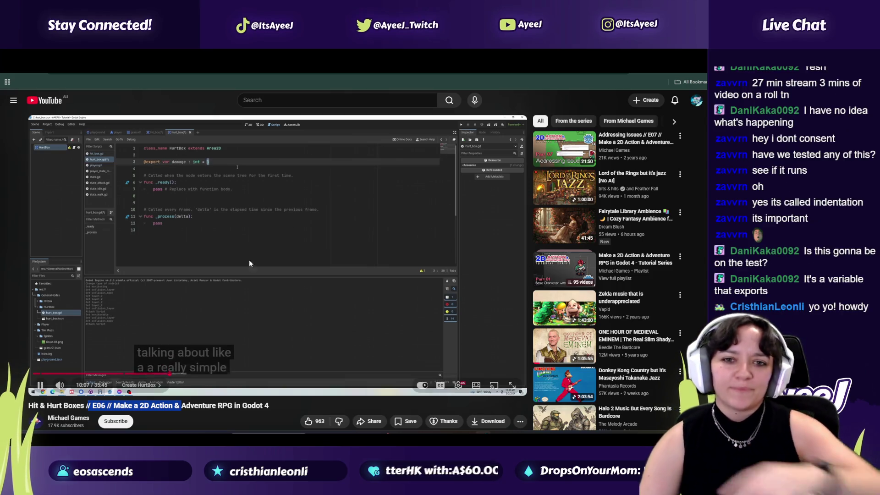
left_click(214, 298)
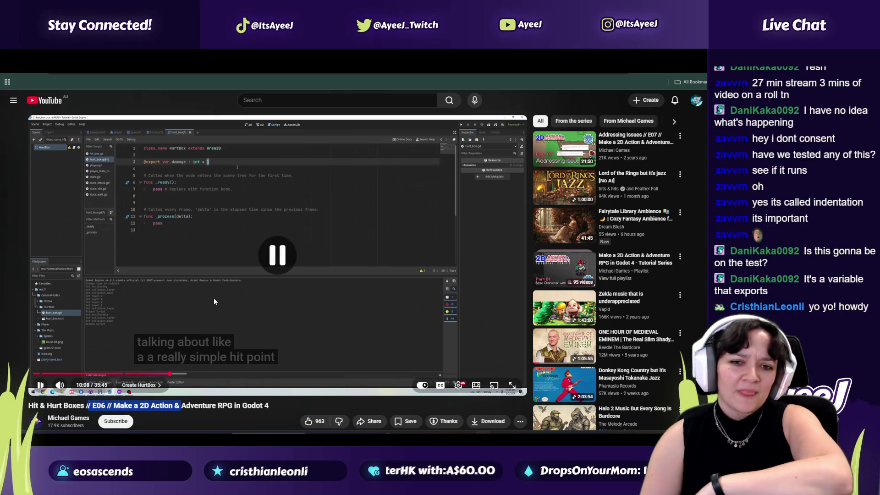
left_click(274, 282)
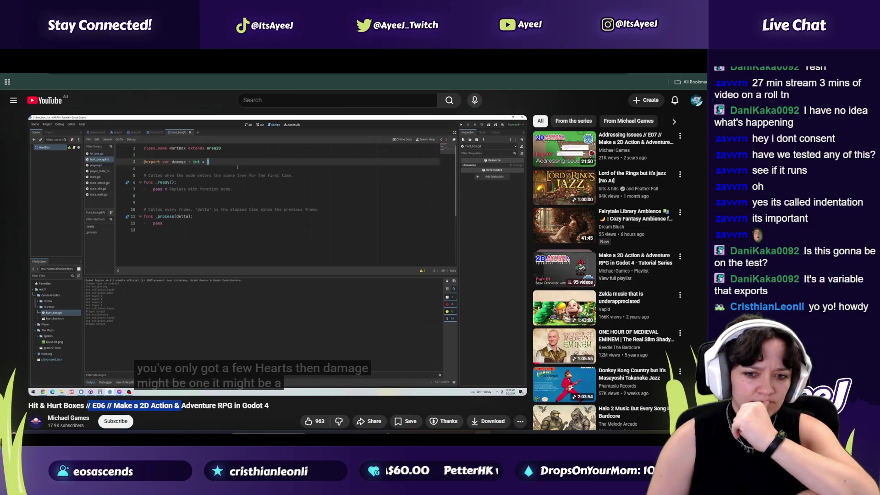
left_click(269, 311)
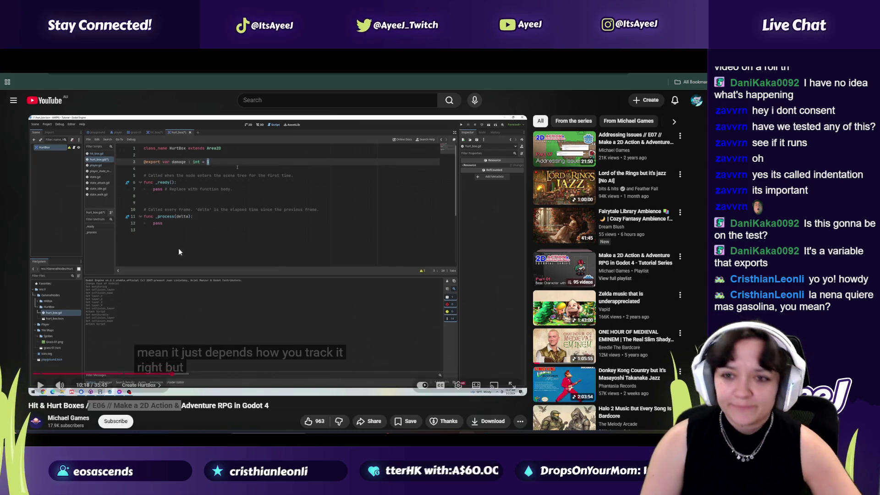
- Paste the Spanish chat line into Google Translate to get its English meaning
key("ctrl+t")
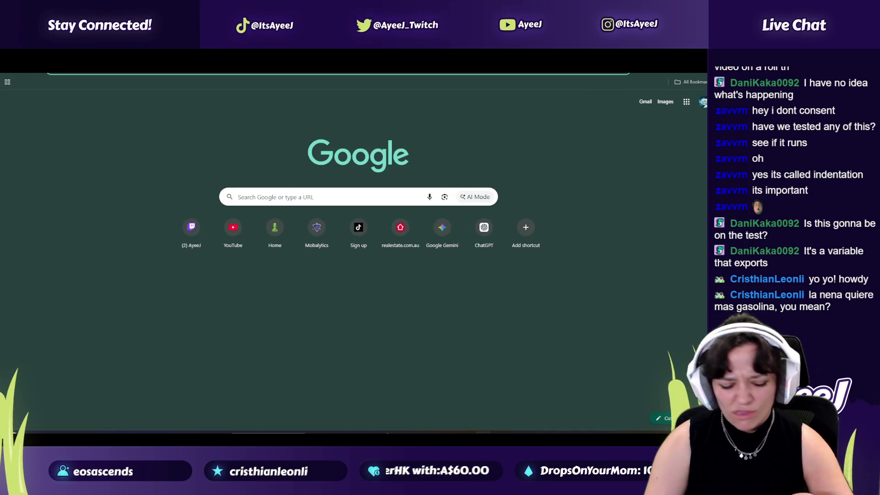
type("google translate")
key("Return")
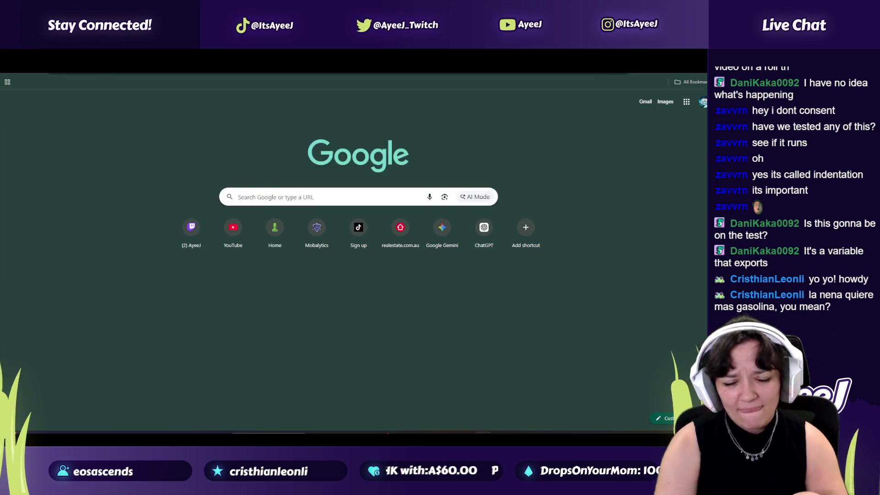
left_click(150, 196)
type("la nena quiere mas gasolina, you mean?")
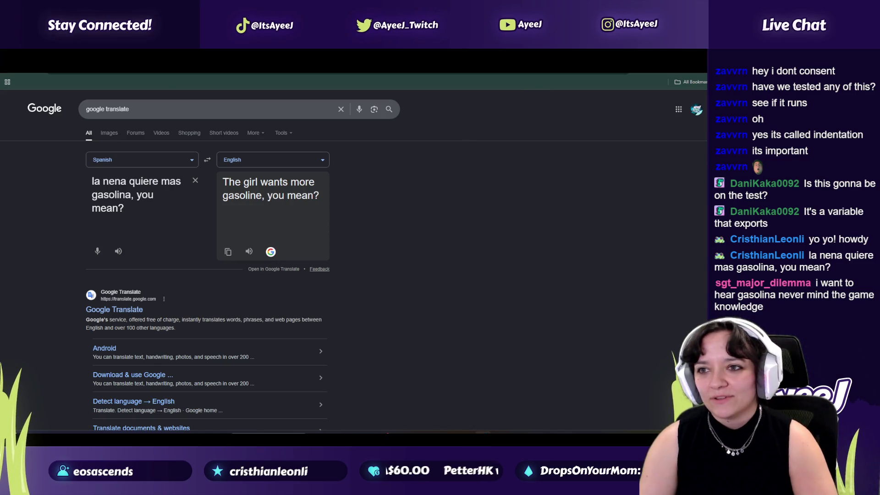
key("ctrl+Tab")
key("ctrl+Tab")
left_click(275, 102)
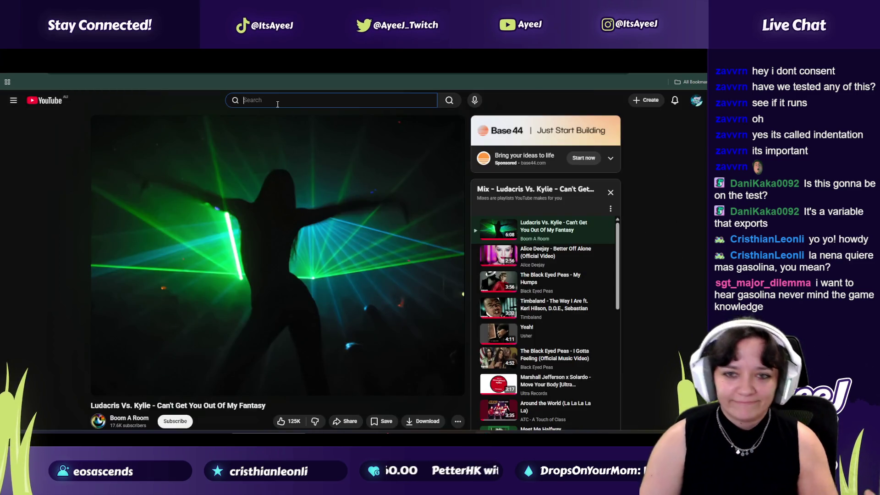
- Search 'gasolina karaOKE' and open the La Gasolina Daddy Yankee karaoke video
type("asolina karaOKE")
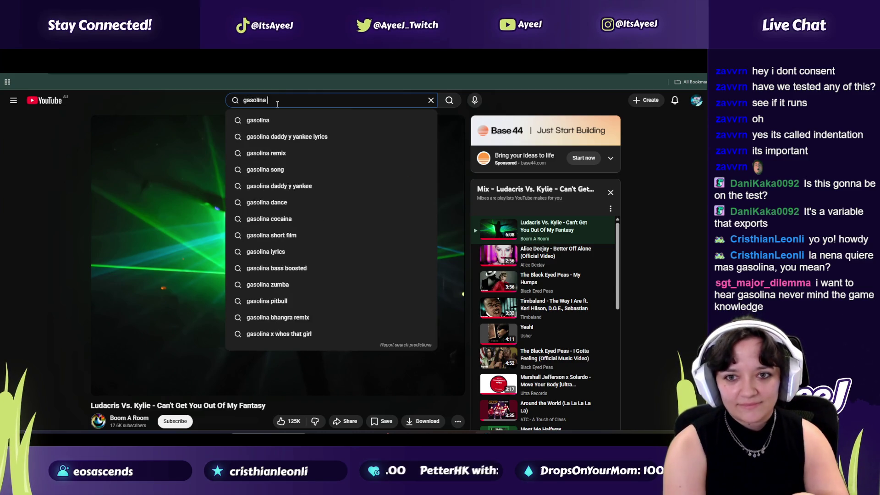
key("Return")
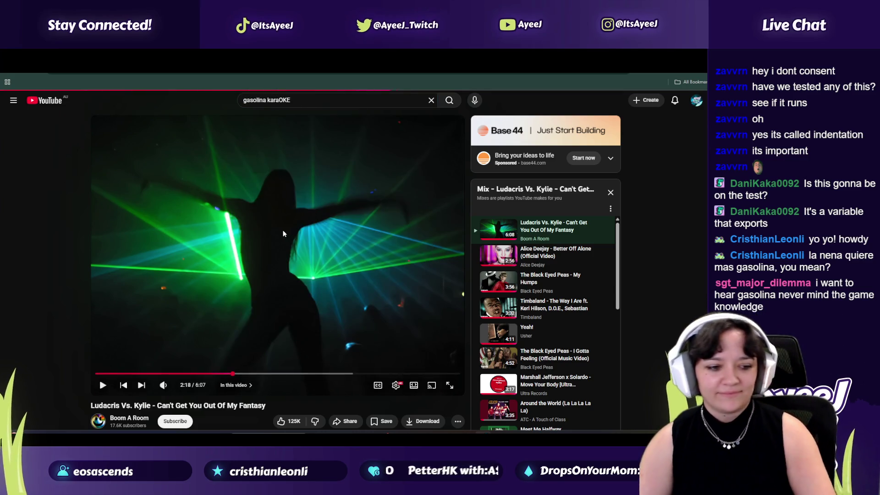
scroll(235, 310, "down", 5)
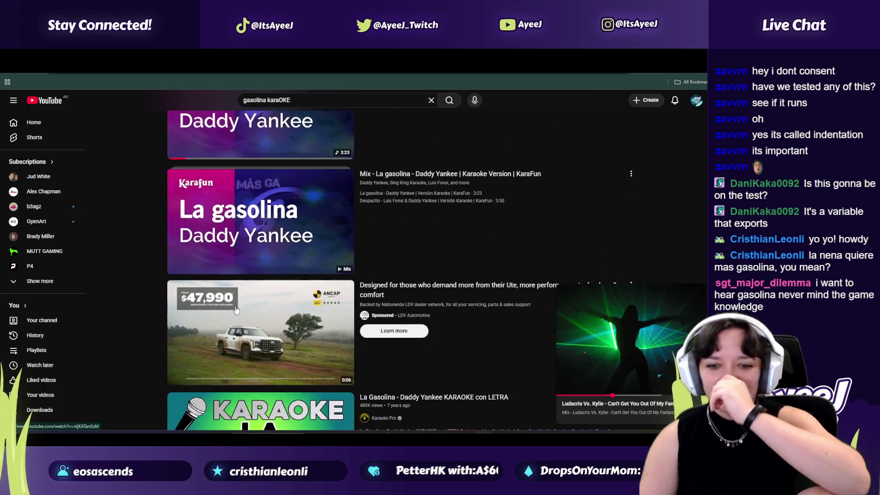
left_click(269, 348)
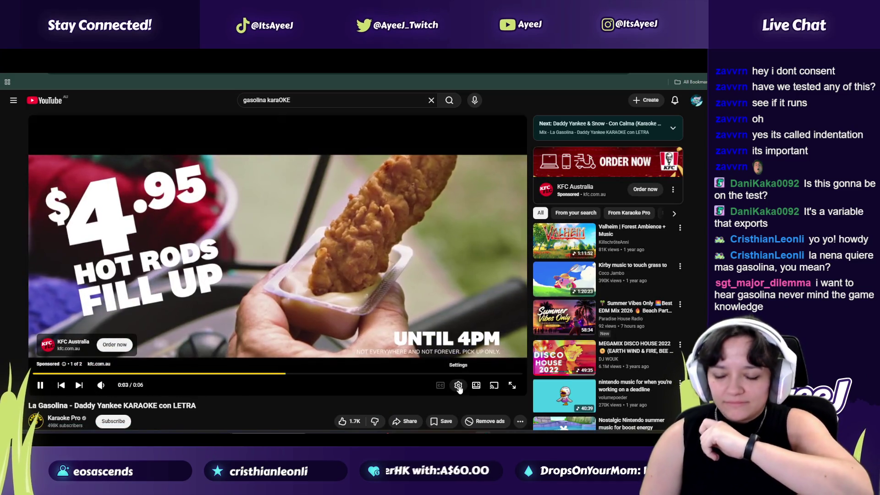
- Skip the pre-roll ad and set the playback speed to 0.35x
left_click(459, 386)
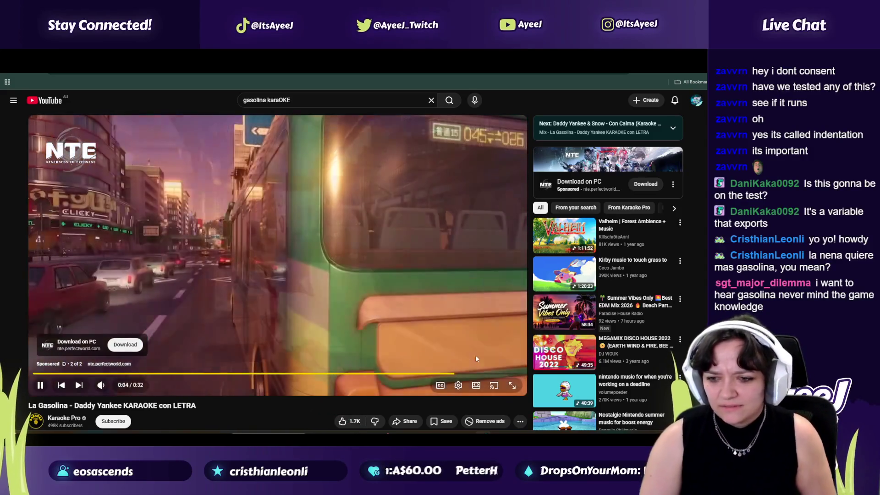
left_click(508, 361)
left_click(457, 385)
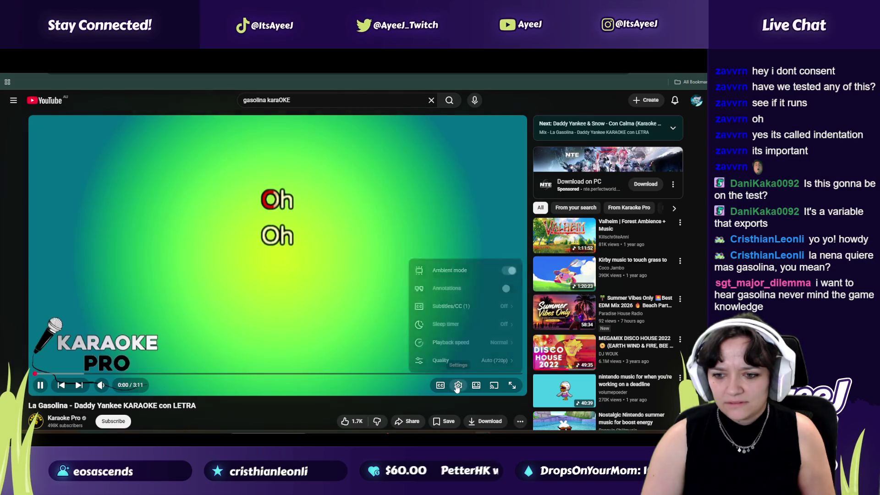
left_click(460, 341)
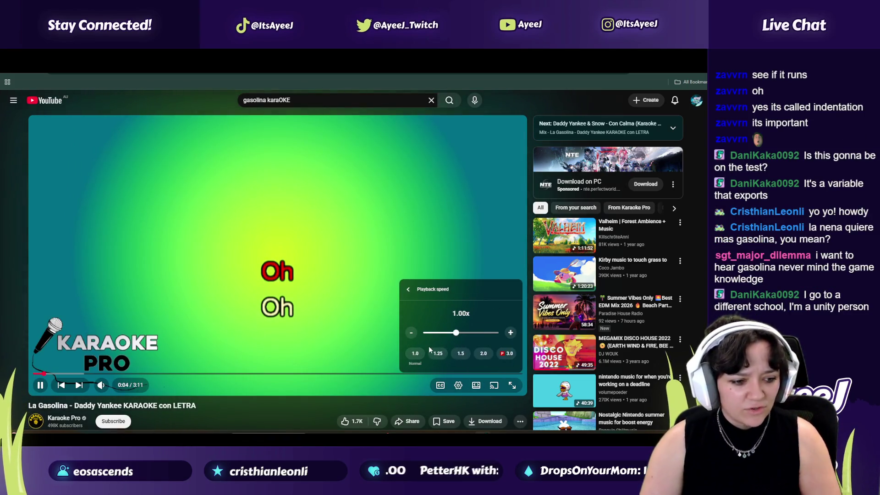
left_click_drag(457, 334, 430, 334)
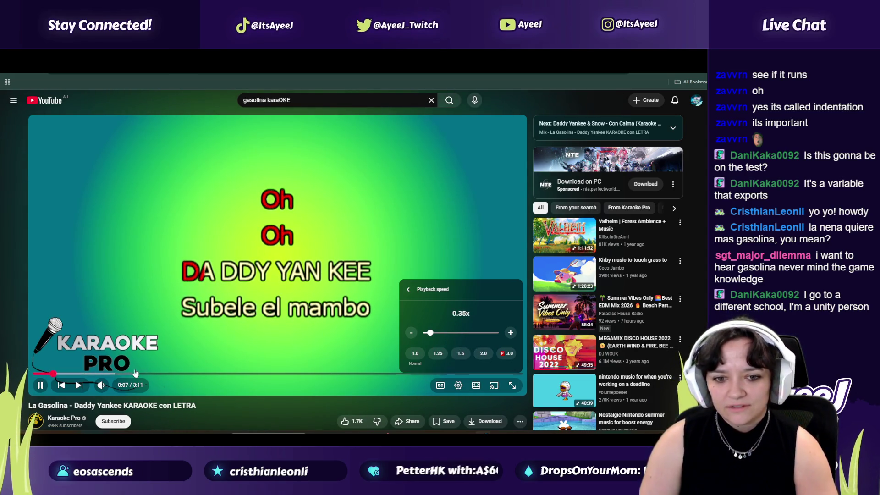
- Seek the song forward to around 0:46–0:49
left_click(110, 374)
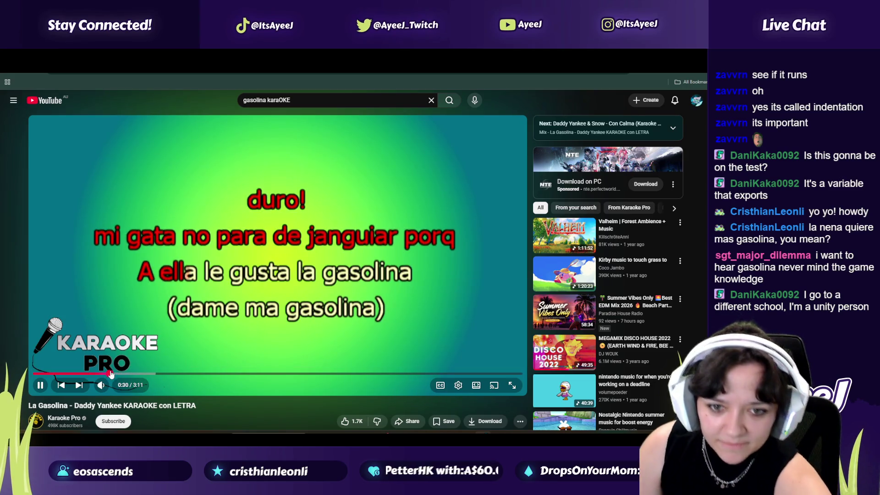
left_click(132, 374)
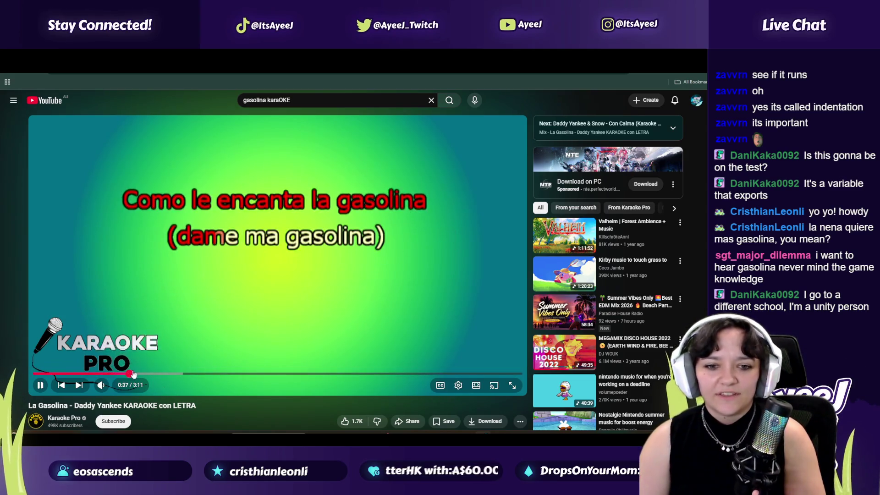
left_click(166, 374)
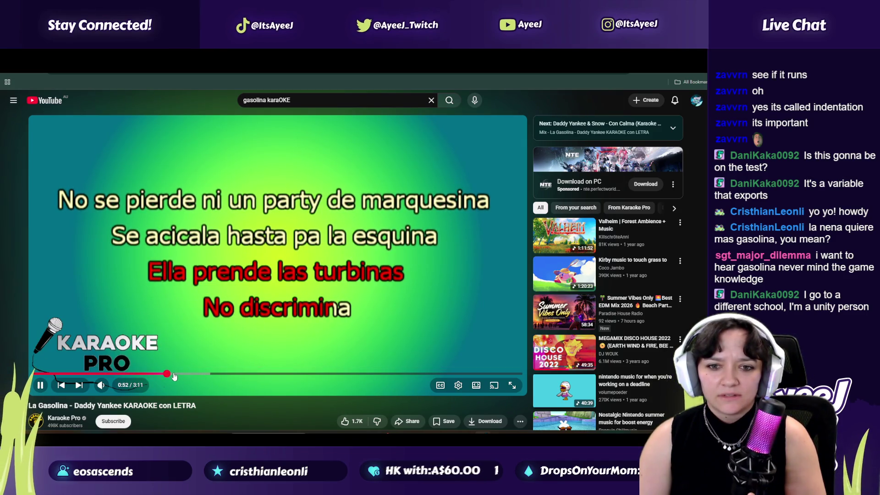
left_click(156, 374)
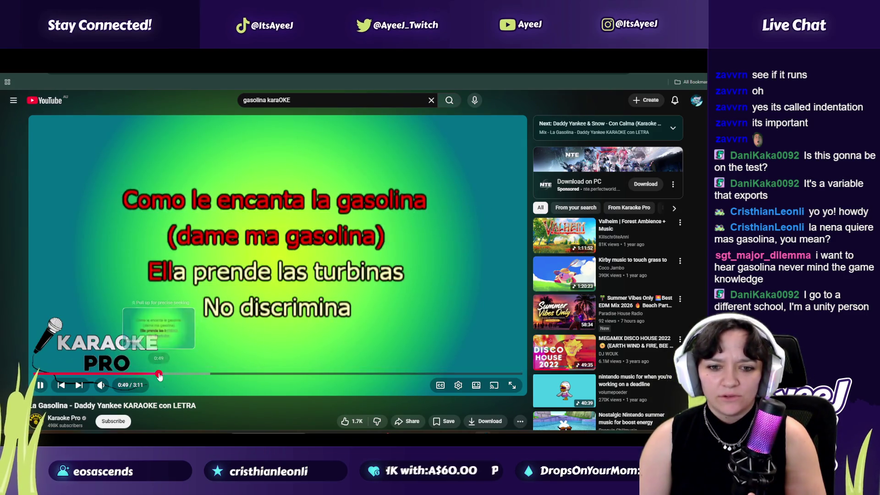
left_click_drag(154, 376, 154, 376)
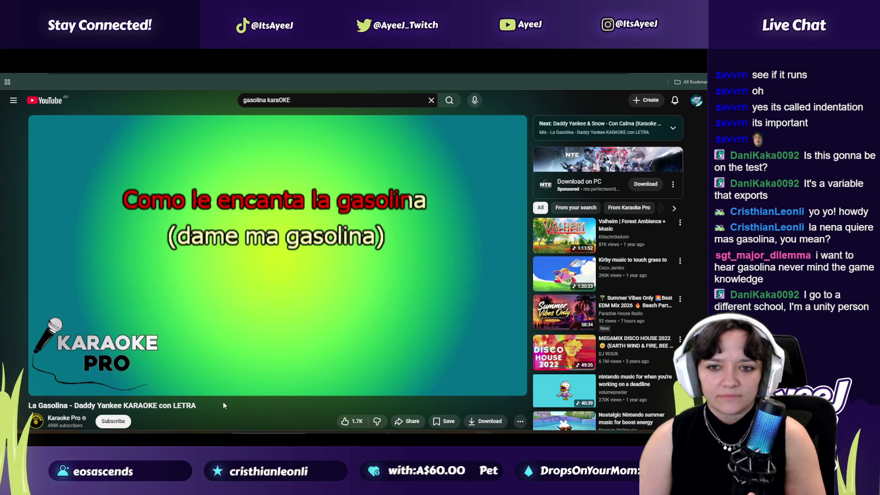
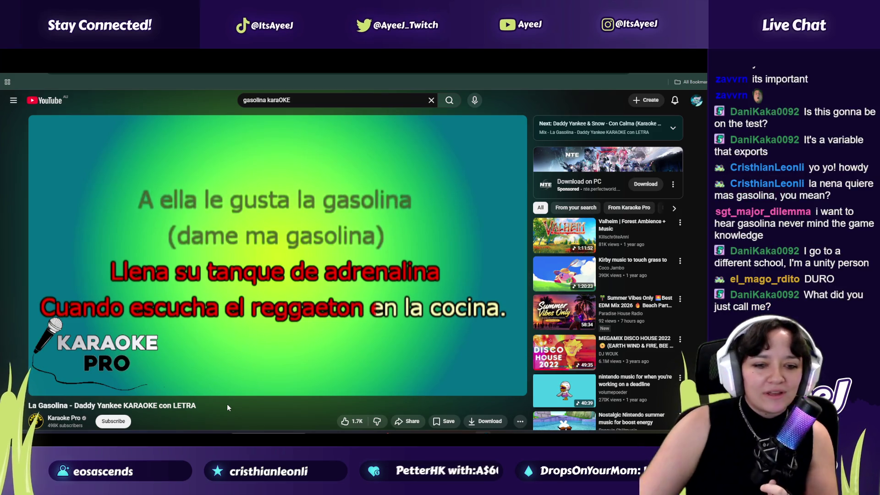
- Pause and resume the La Gasolina karaoke video, then return to the 'gasolina karaoke' results
left_click(245, 375)
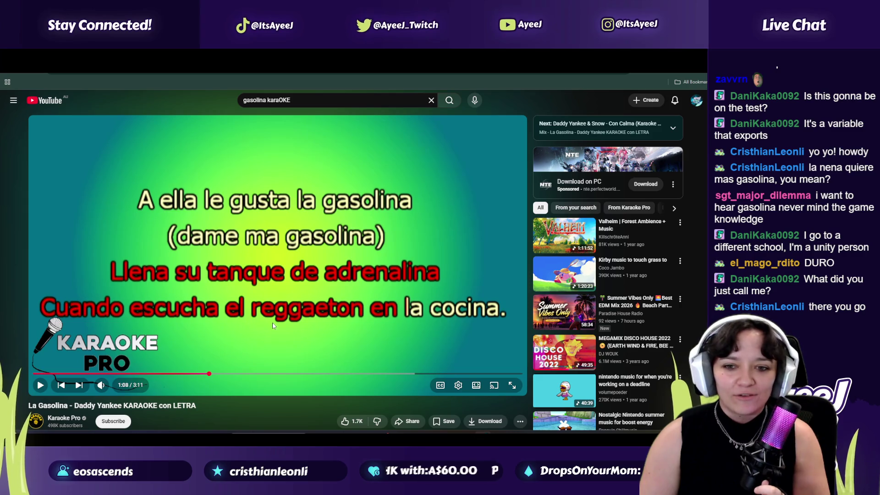
left_click(321, 328)
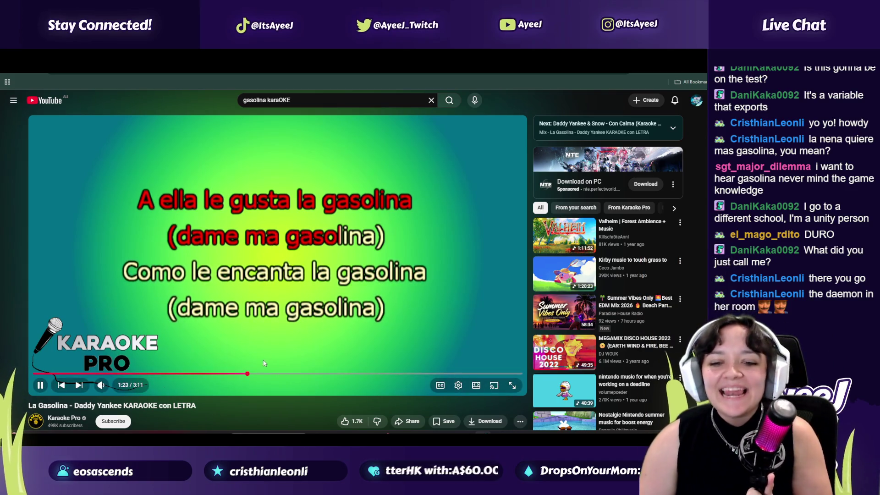
key("space")
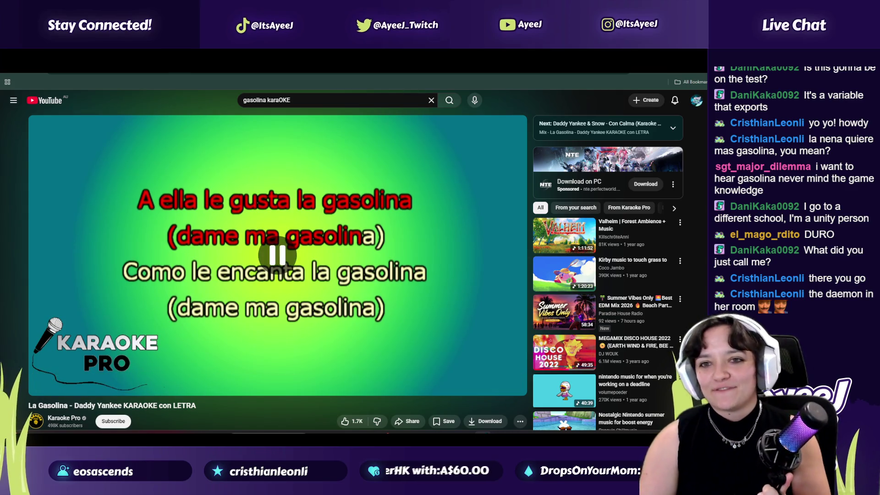
left_click(10, 72)
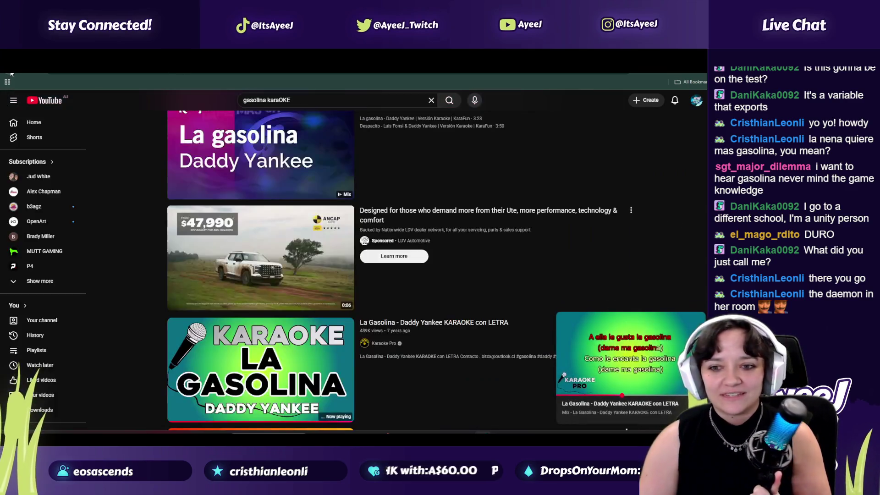
- Play the Ludacris vs. Kylie mix at normal 1.00x speed, then switch to the RPG asset pack tab
left_click(257, 151)
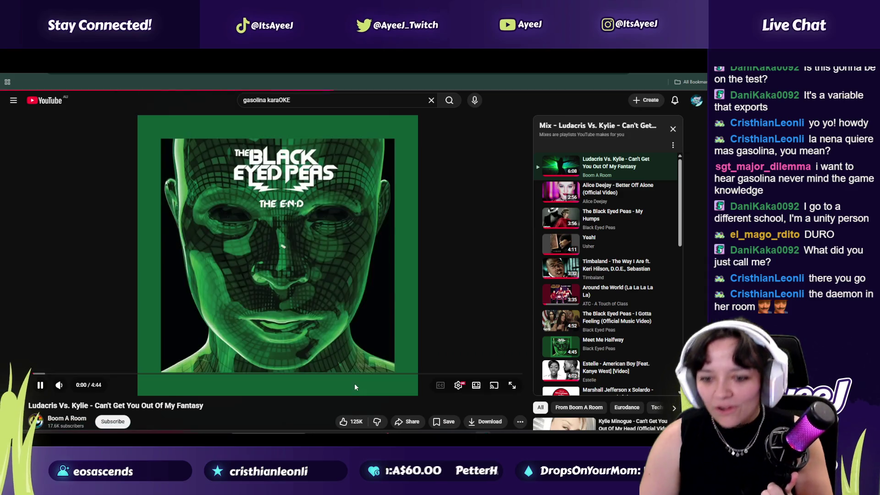
left_click(458, 386)
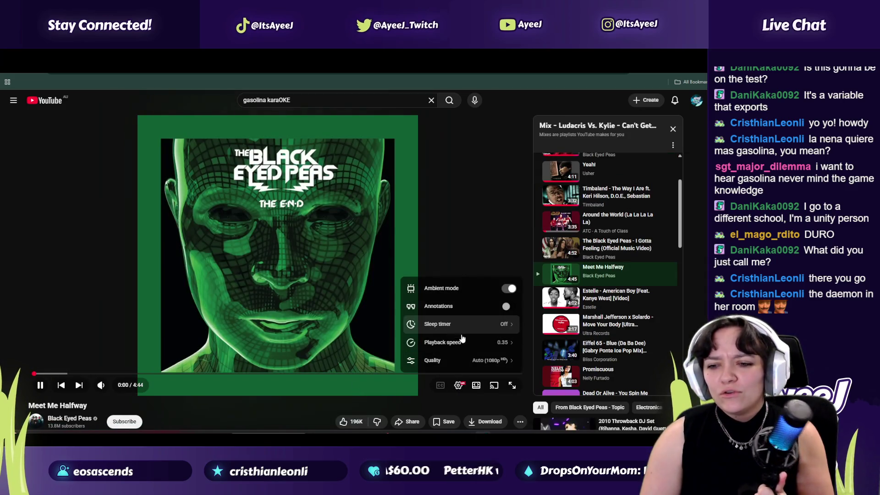
left_click(472, 342)
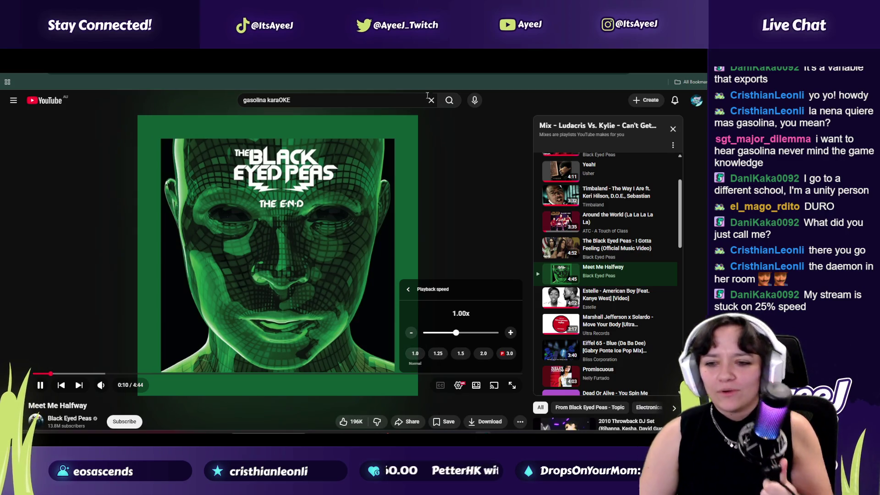
key("ctrl+Tab")
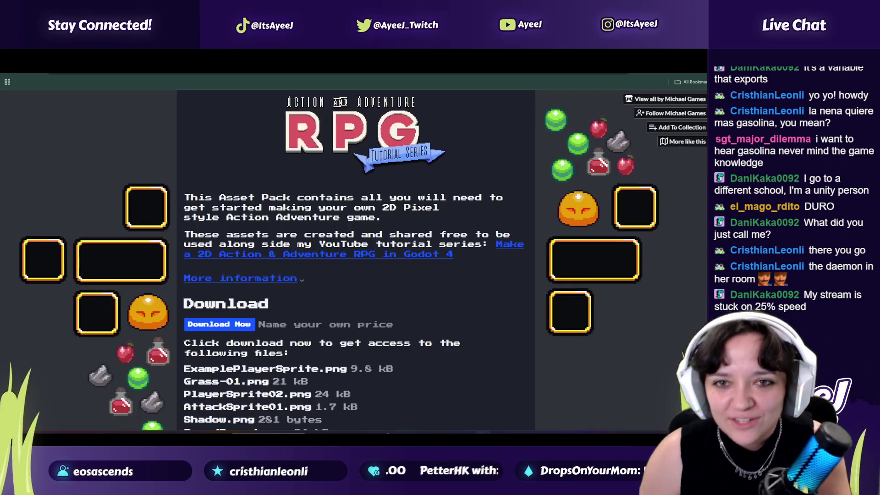
- Play the Hit & Hurt Boxes tutorial, pause at the area_entered signal explanation, and return to Godot
key("ctrl+shift+Tab")
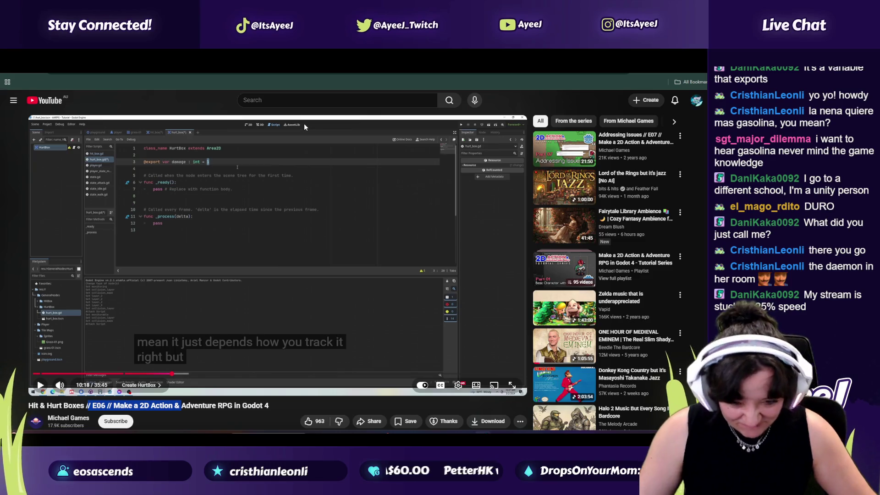
left_click(210, 246)
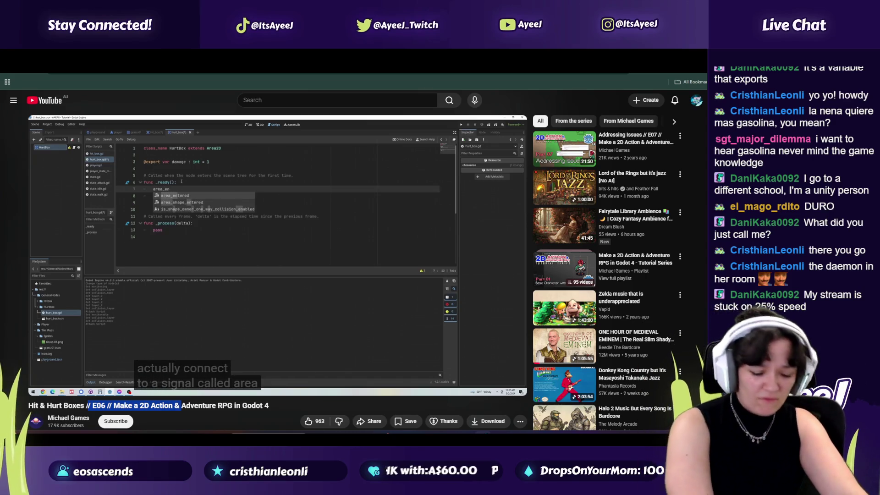
left_click(222, 249)
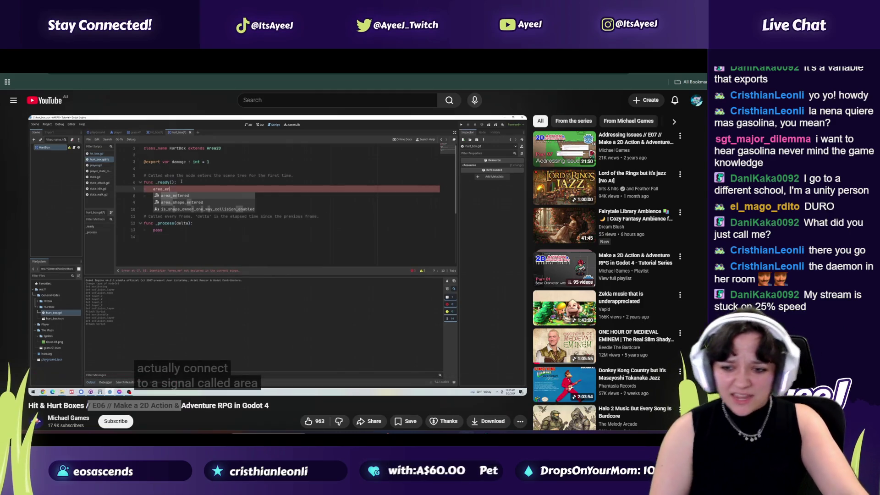
key("alt+Tab")
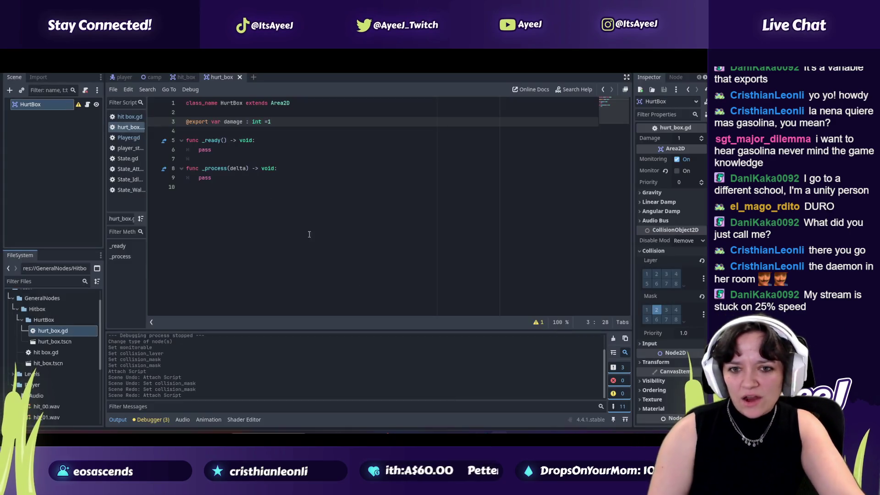
- Add a new line in _ready calling area_entered.connect(), checking the tutorial's code
key("alt+Tab")
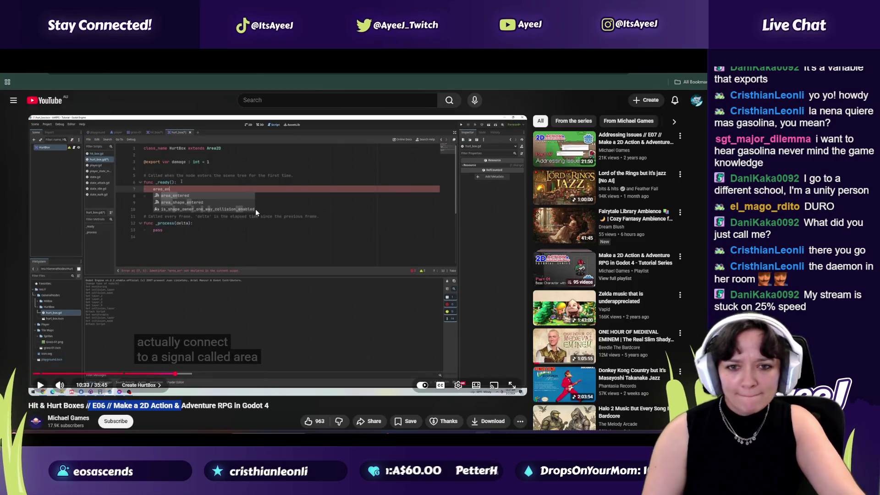
key("alt+Tab")
left_click(266, 141)
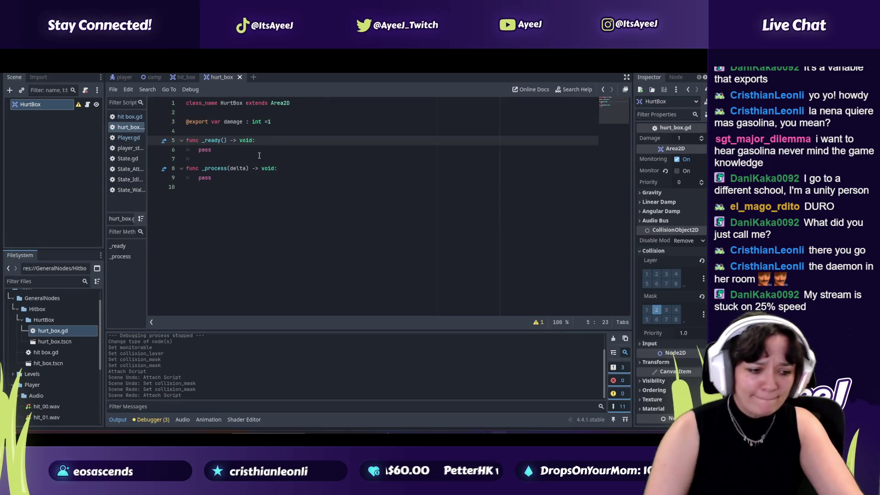
key("Return")
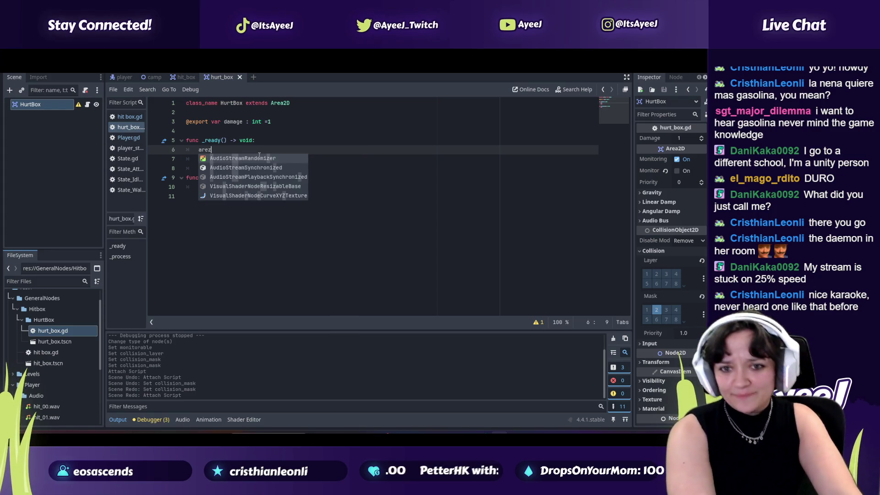
key("alt+Tab")
key("alt+Tab")
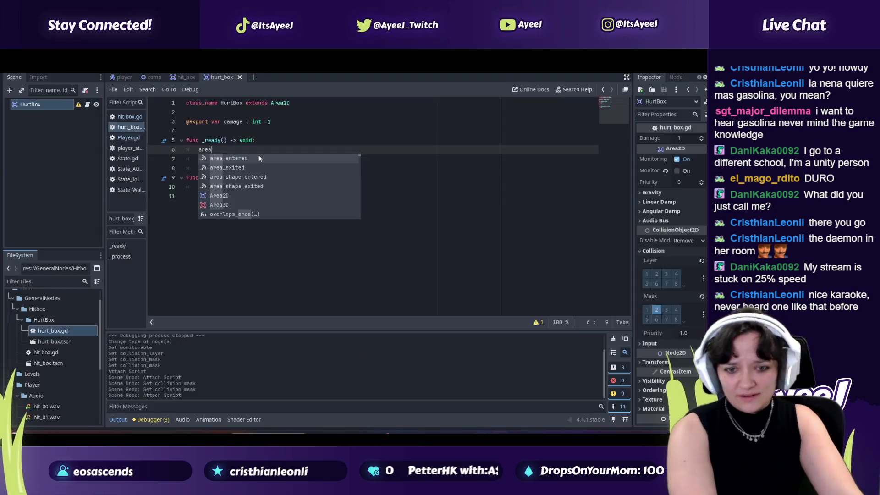
type("ntered")
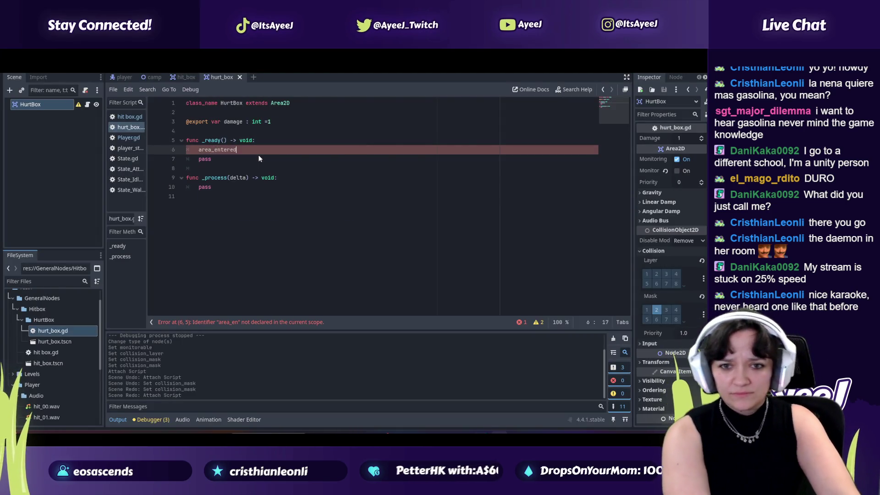
key("alt+Tab")
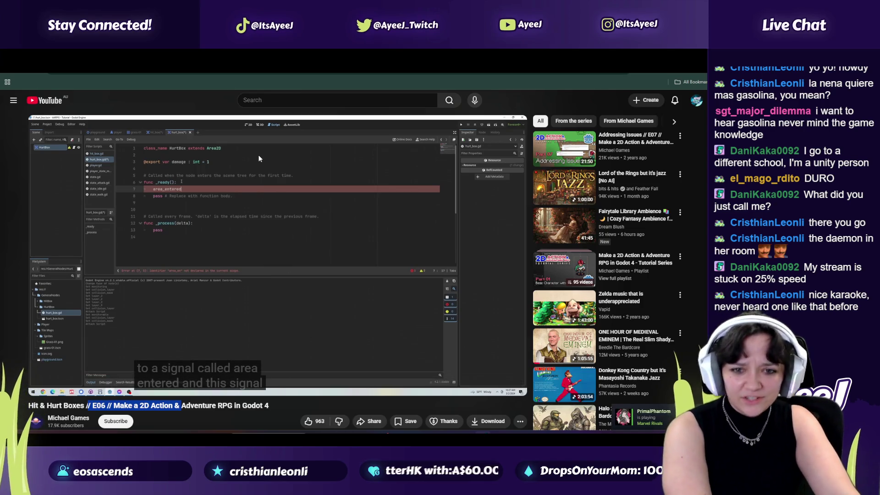
key("alt+Tab")
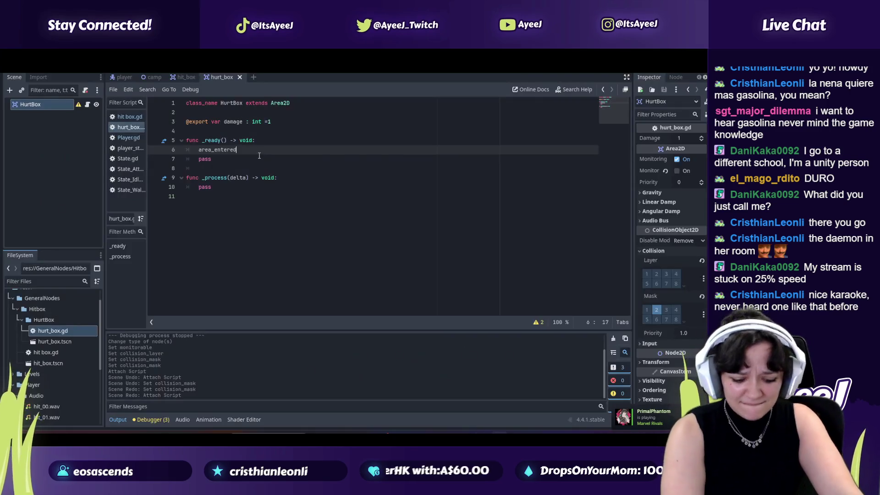
key("alt+Tab")
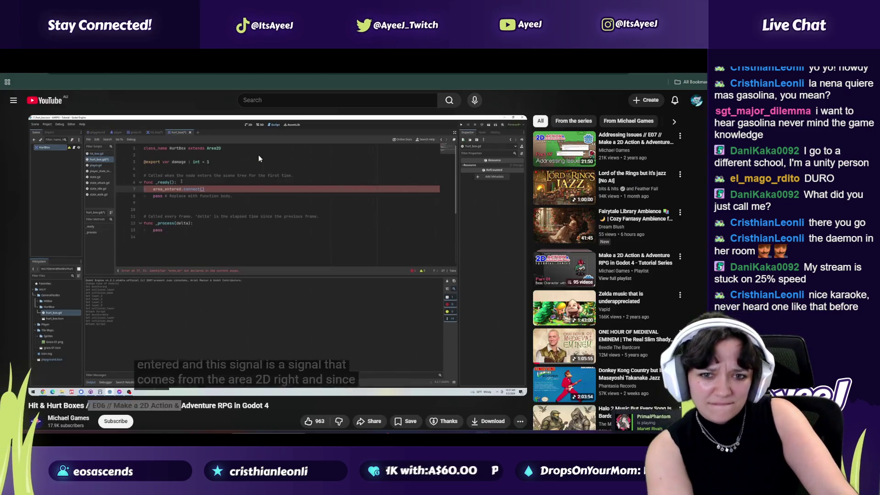
key("alt+Tab")
type("nect")
key("Return")
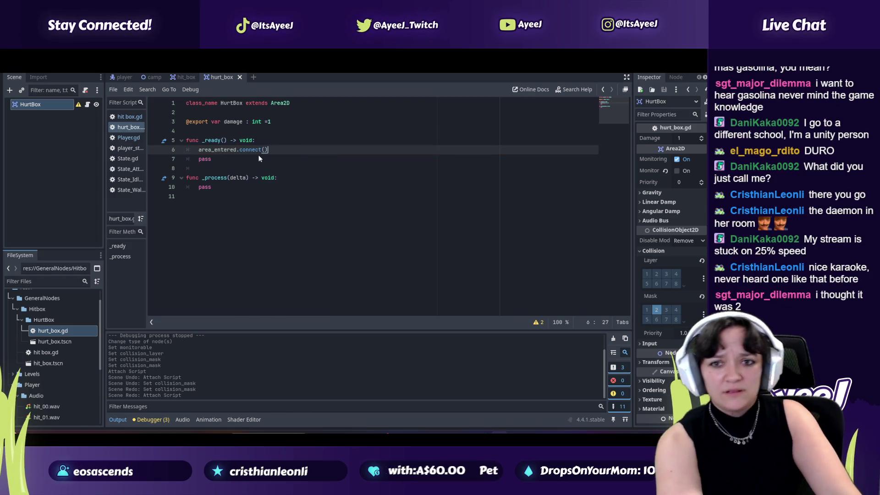
- Watch the tutorial to see which argument connect() needs, then return to Godot
key("alt+Tab")
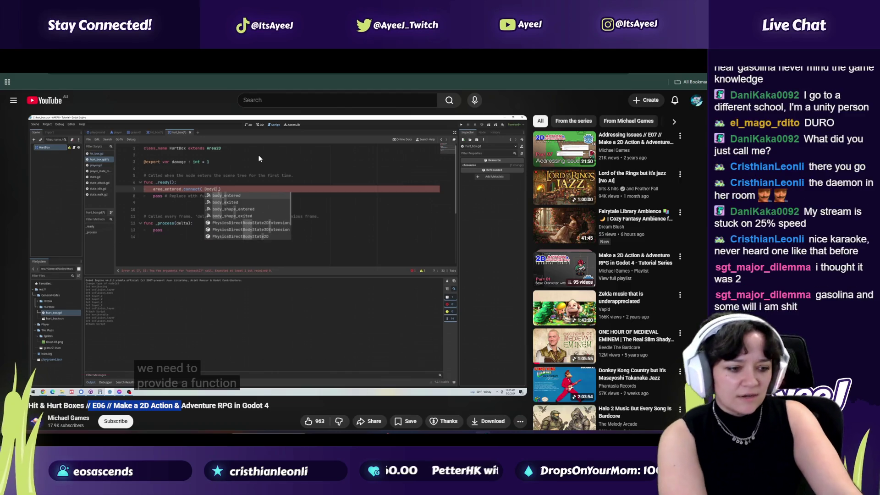
left_click(259, 159)
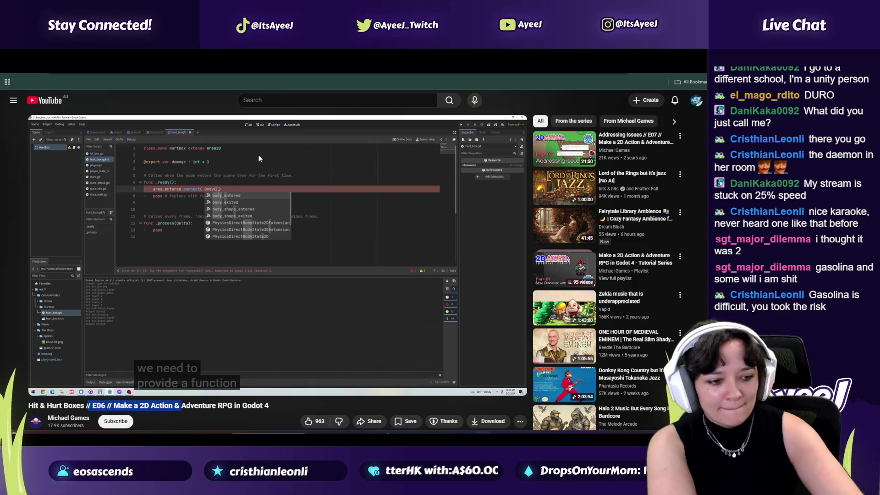
left_click(259, 158)
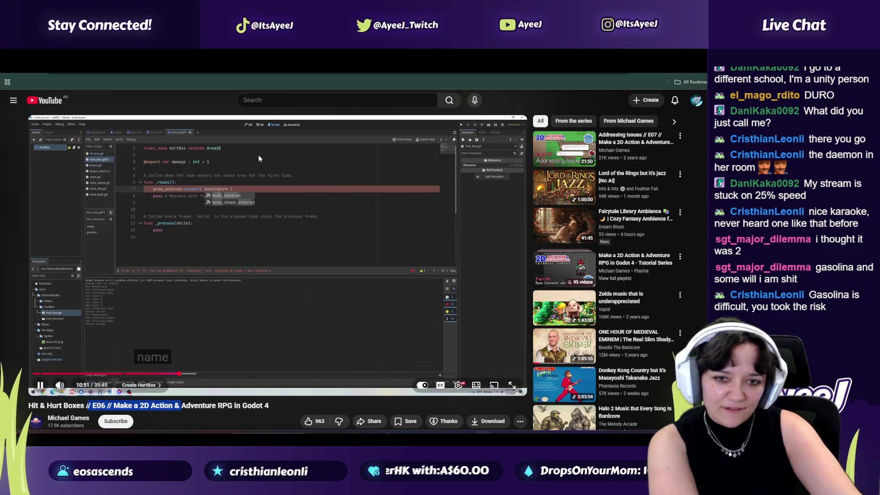
left_click(259, 159)
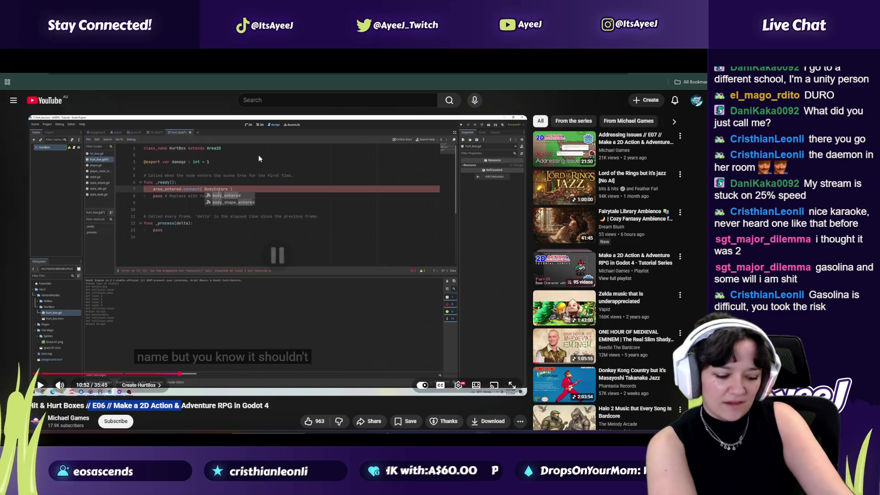
left_click(259, 159)
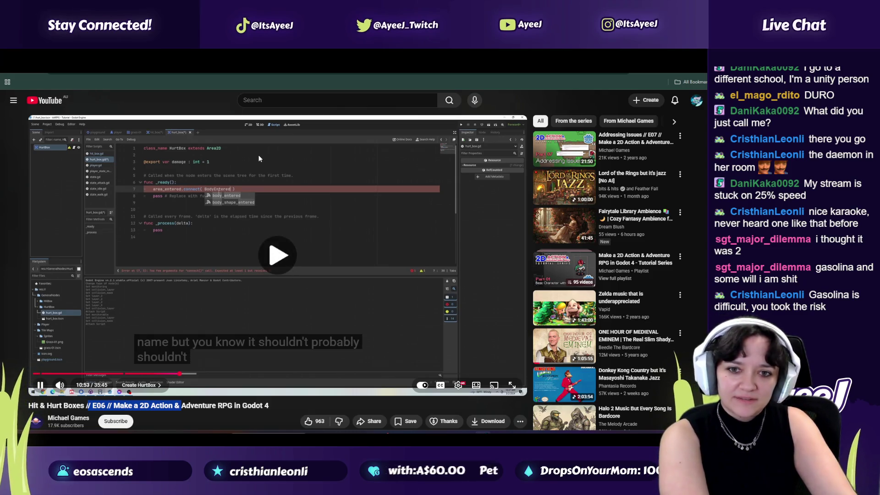
key("alt+Tab")
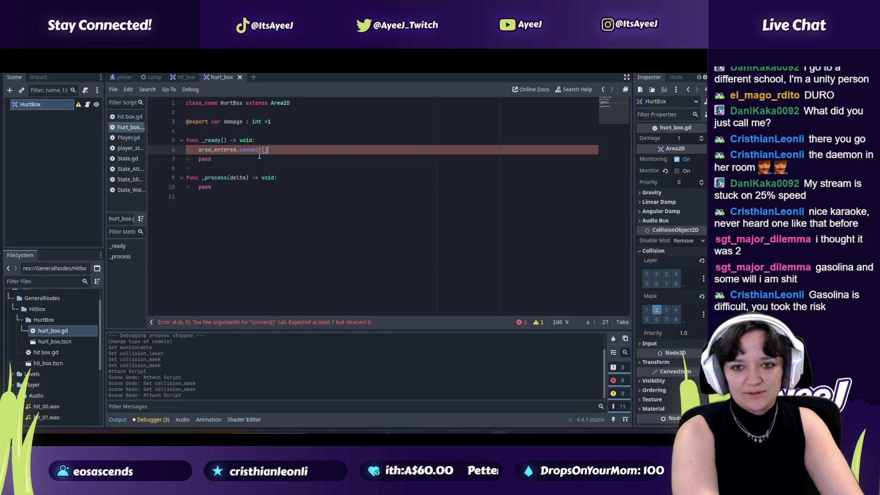
- Start filling the connect() argument while pausing and resuming the tutorial for reference
key("Left")
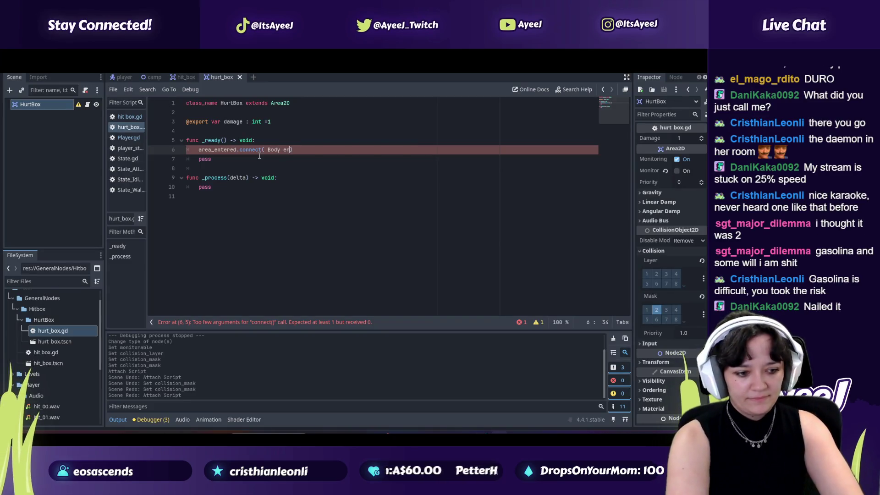
key("Return")
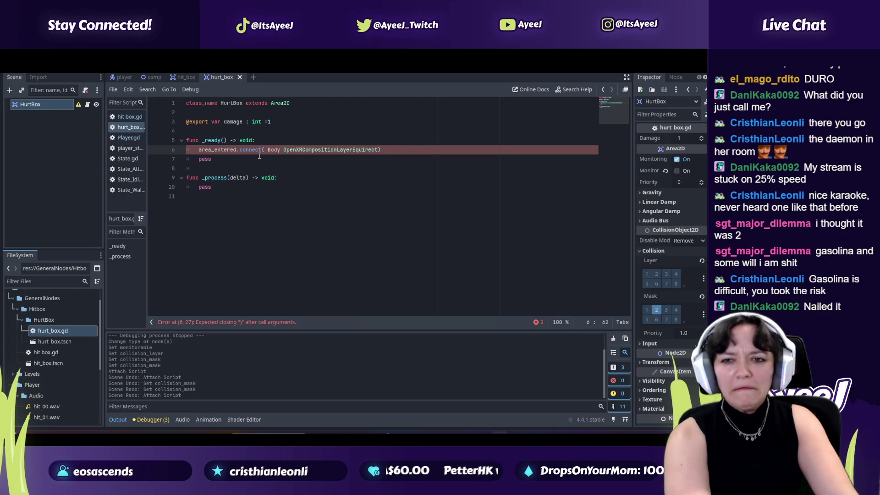
key("BackSpace")
key("alt+Tab")
key("space")
key("alt+Tab")
key("alt+Tab")
key("alt+Tab")
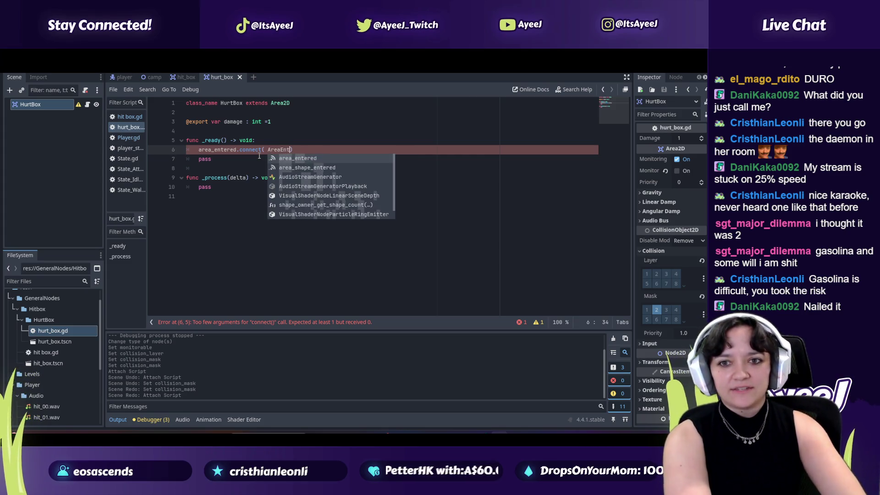
key("alt+Tab")
key("space")
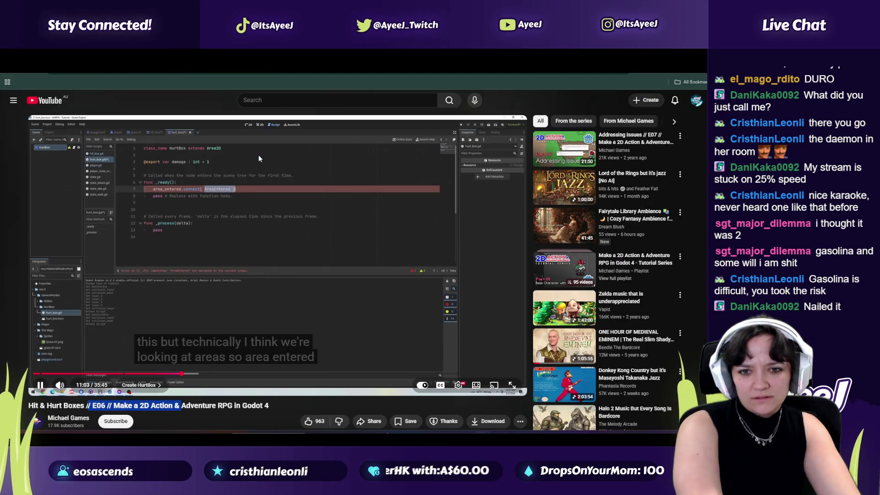
key("alt+Tab")
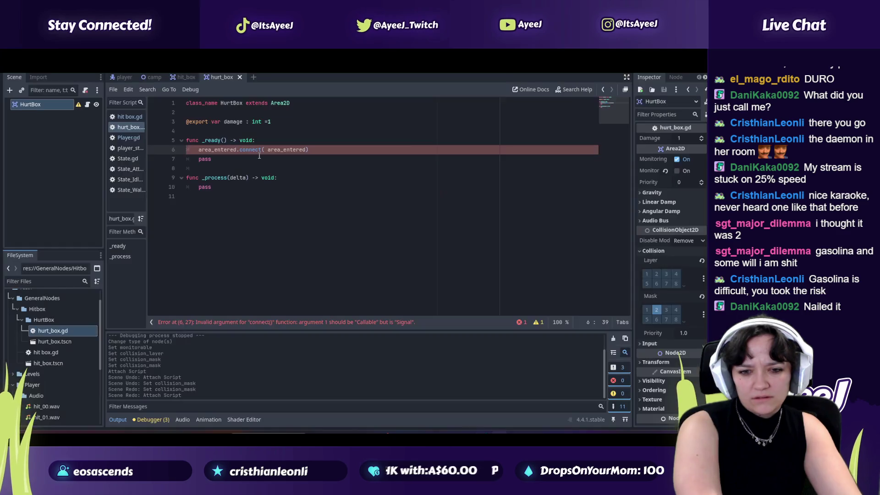
- Type AreaEntered as the connect() callback argument on line 6
left_click(268, 150, "shift")
type("AreaEntr")
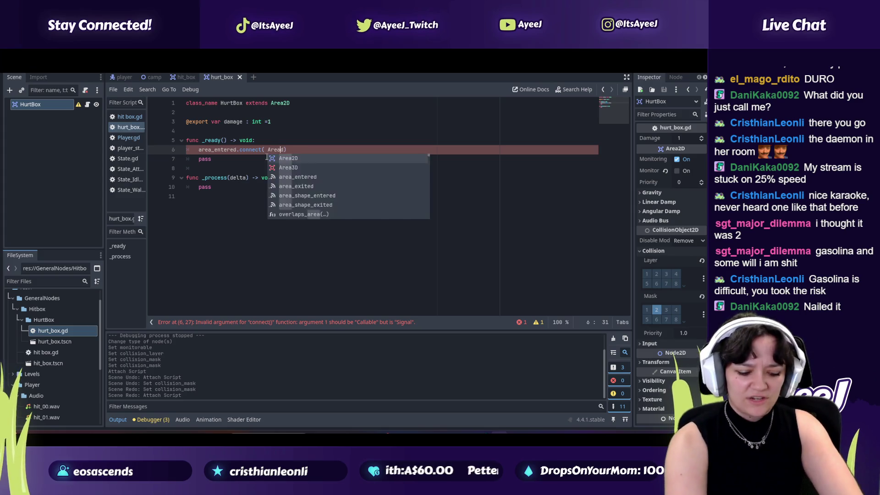
key("BackSpace")
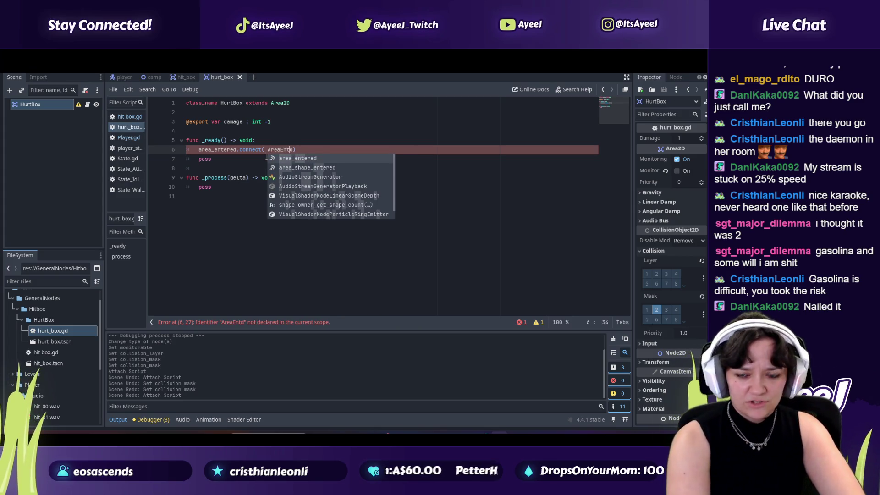
type("ere")
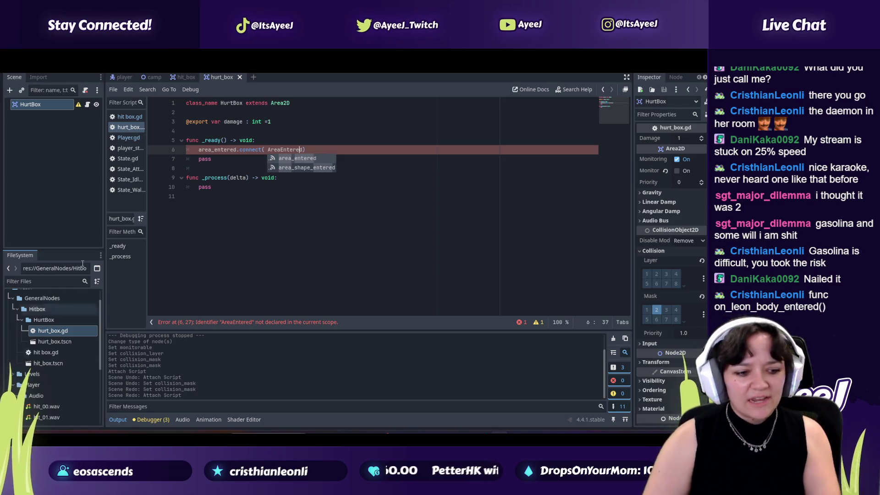
left_click_drag(303, 150, 282, 149)
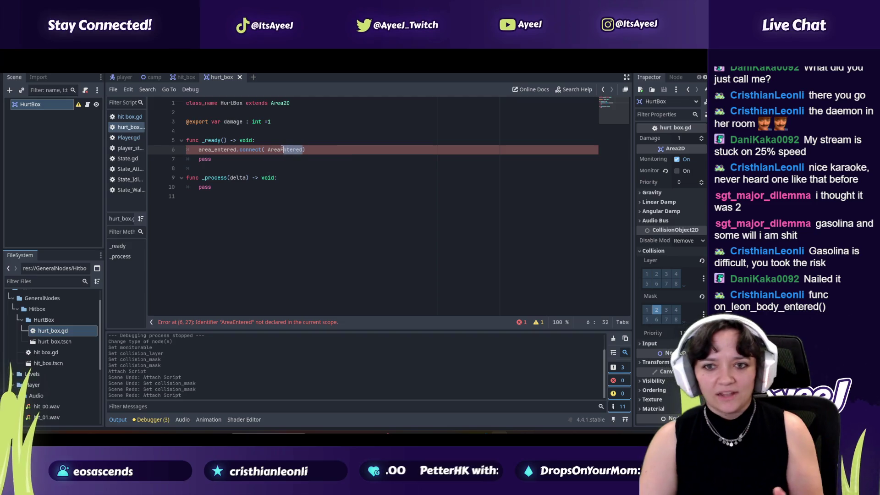
left_click(306, 150)
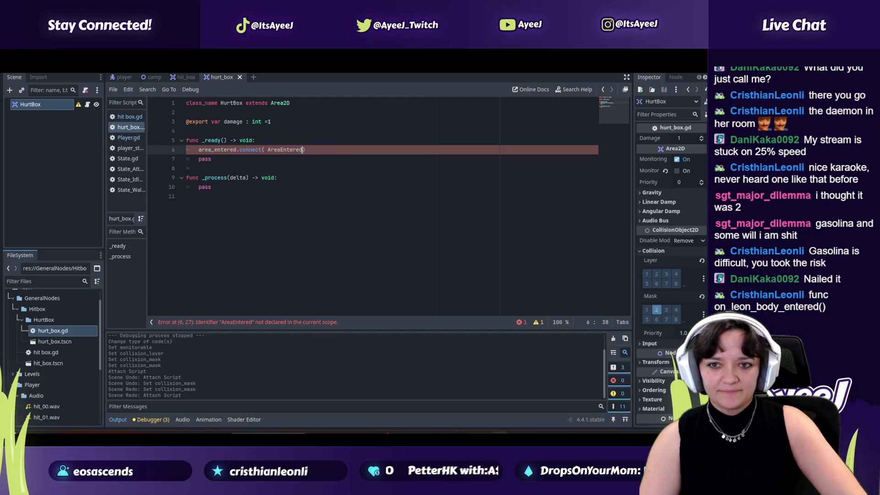
key("alt+Tab")
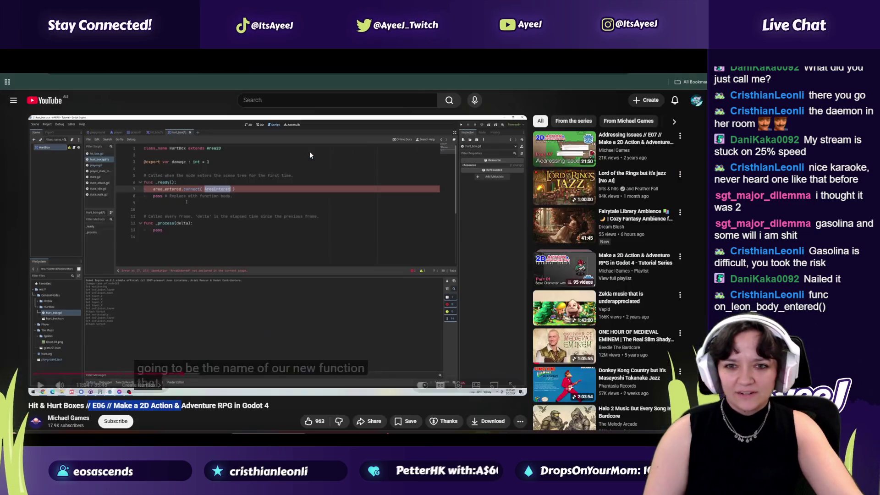
- Add blank lines below _process and begin typing the AreaEntered function
left_click(310, 154)
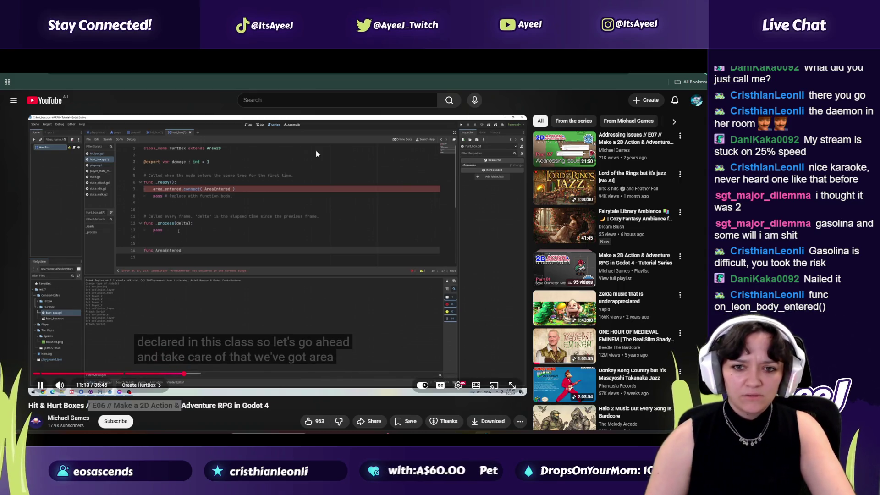
left_click(250, 227)
key("alt+Tab")
left_click(234, 185)
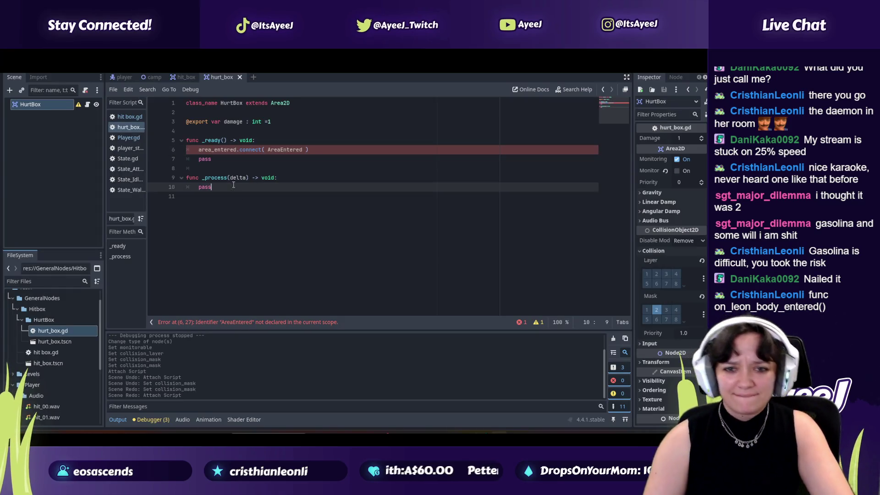
key("Return")
key("Return")
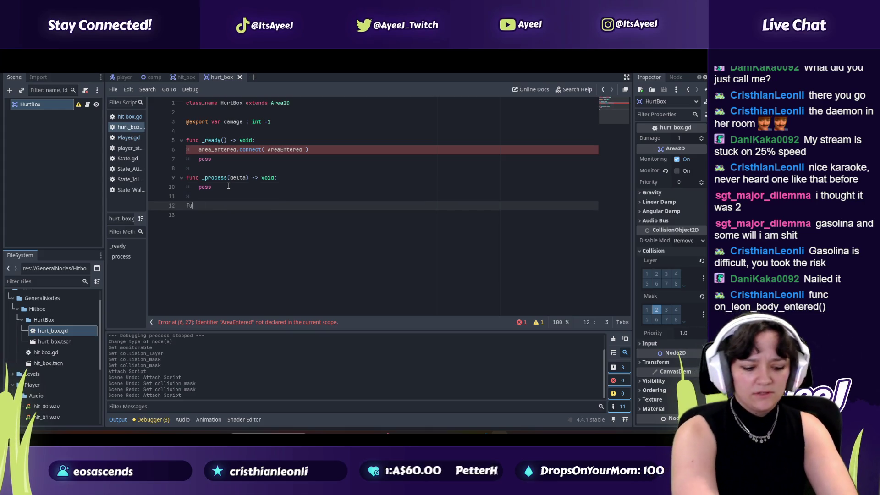
type("AreaEn")
key("Return")
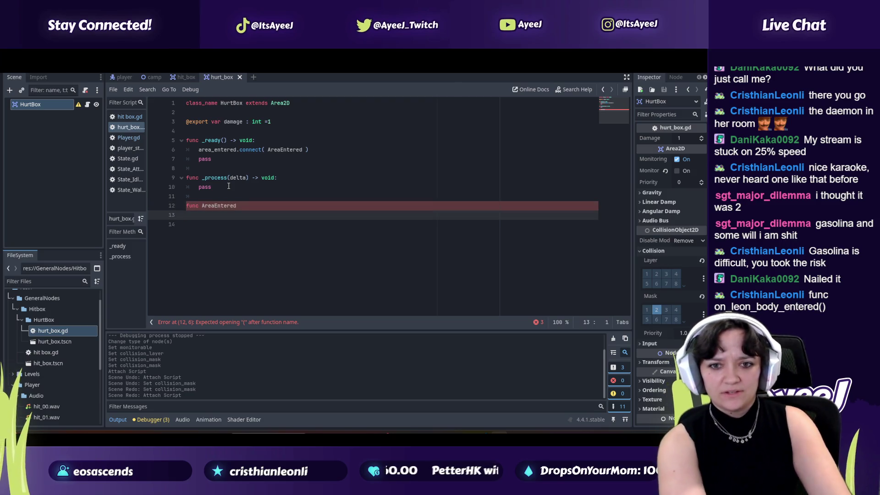
- Complete the declaration as func AreaEntered(), comparing it against the tutorial's code
key("alt+Tab")
key("alt+Tab")
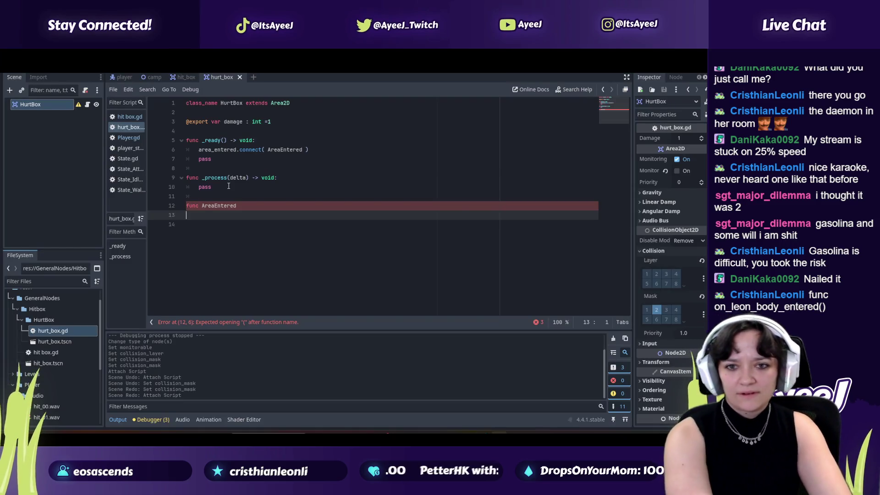
key("alt+Tab")
left_click(228, 186)
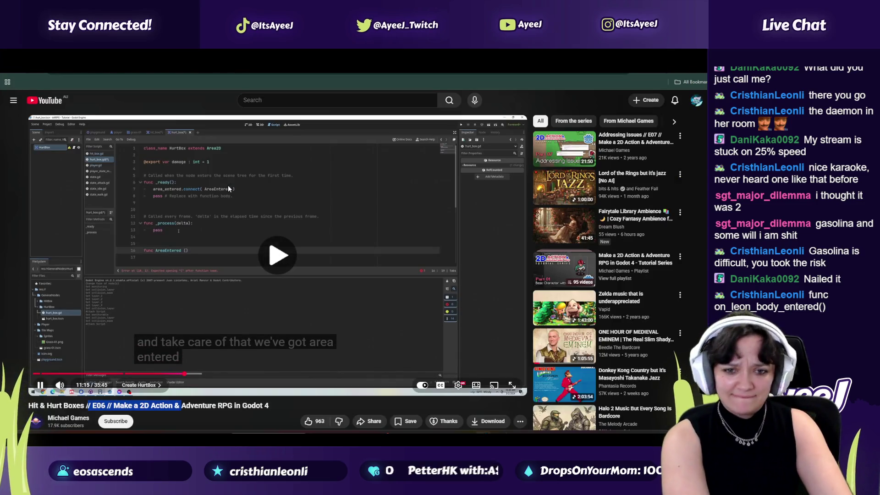
key("alt+Tab")
key("alt+Tab")
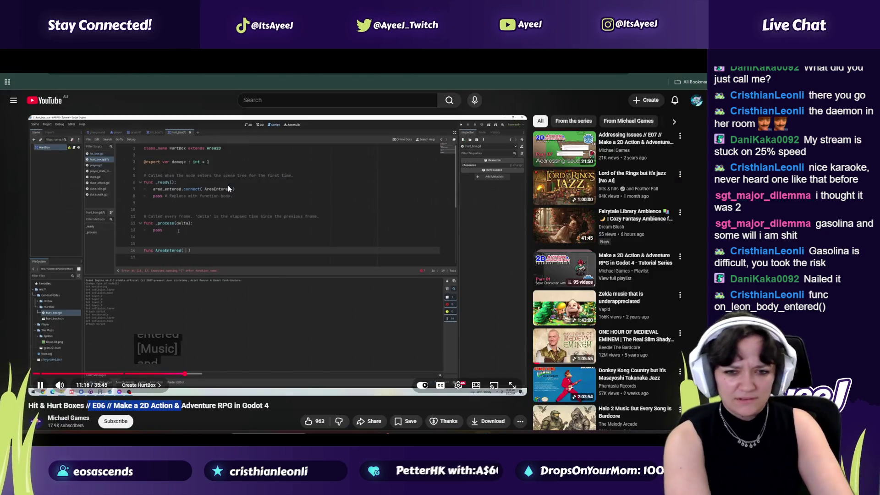
key("alt+Tab")
type("()")
key("BackSpace")
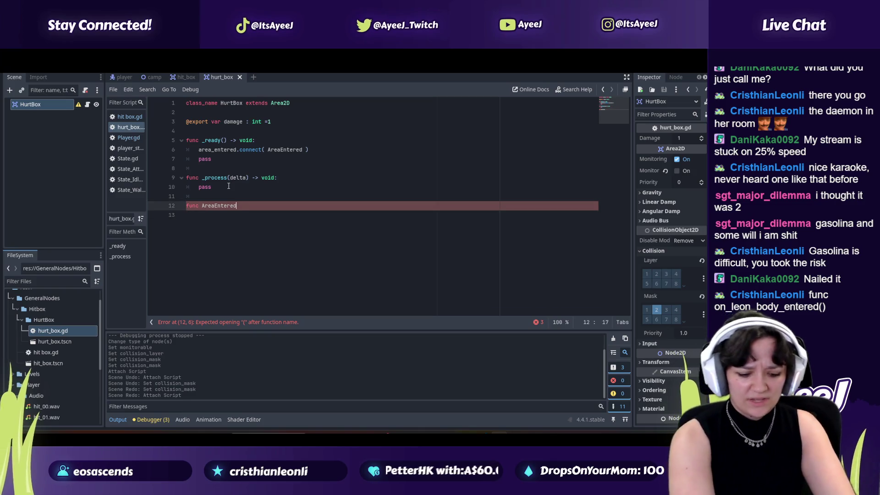
key("alt+Tab")
key("alt+Tab")
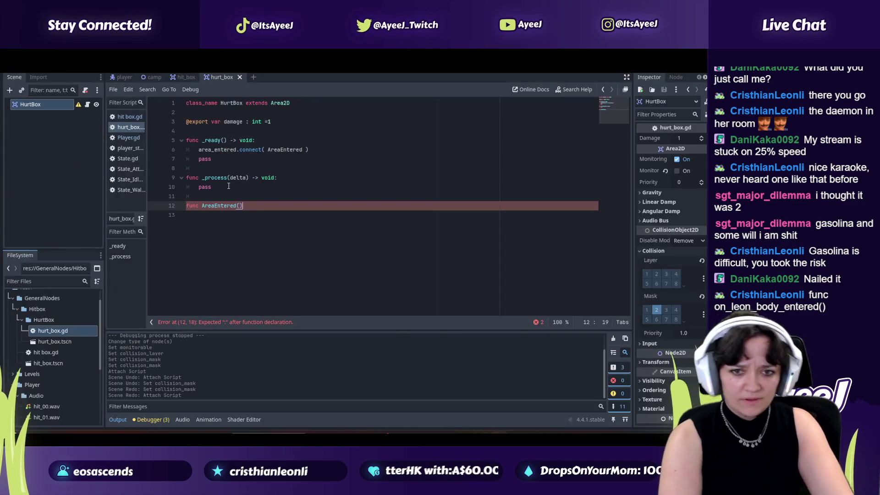
key("alt+Tab")
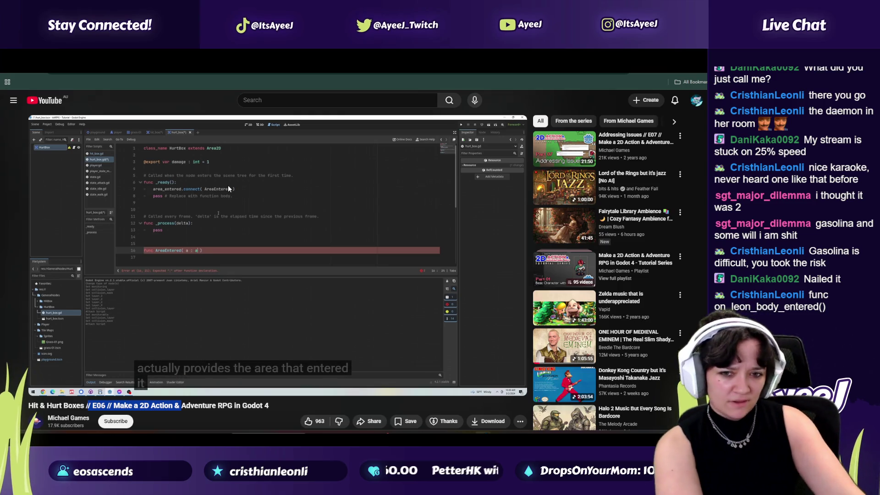
left_click(227, 185)
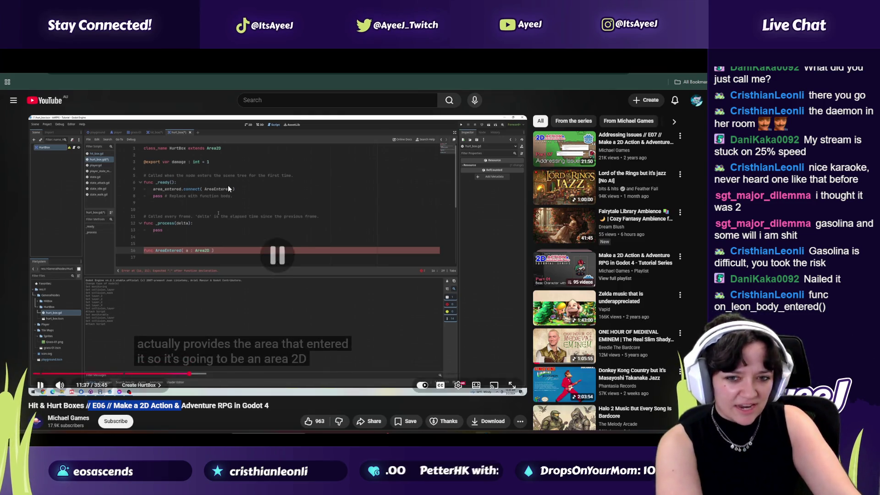
key("alt+Tab")
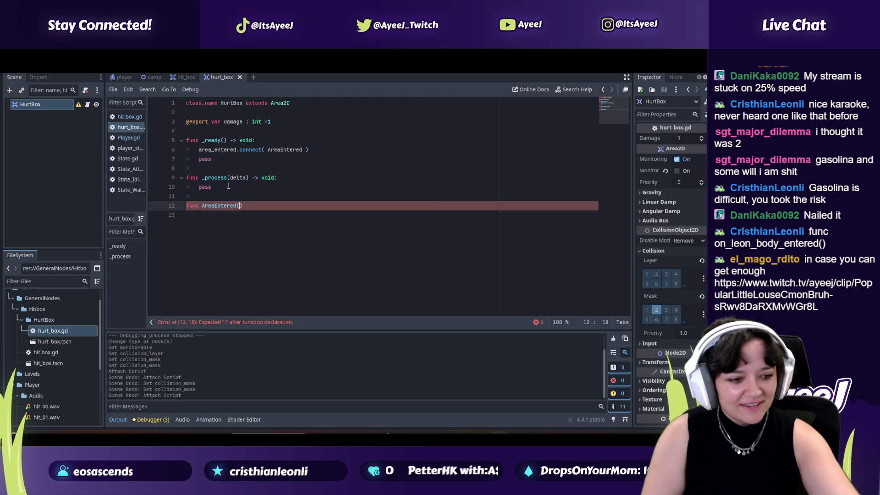
key("alt+Tab")
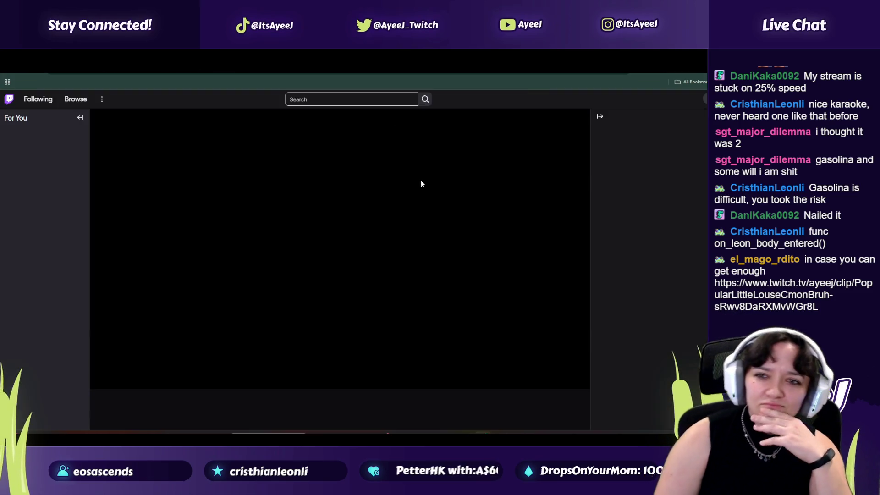
- Pause the tutorial and set the Twitch clip's playback speed to 2x
key("alt+Tab")
left_click(367, 204)
key("alt+Tab")
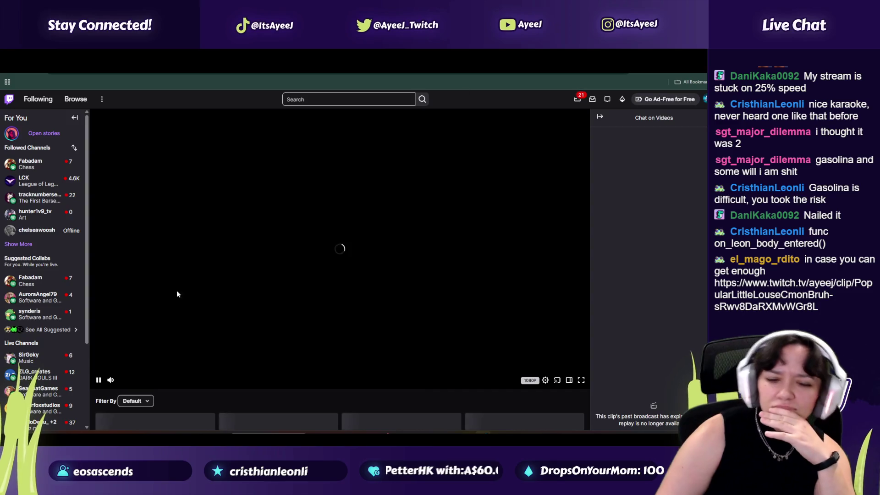
left_click(545, 380)
left_click(467, 298)
left_click(505, 348)
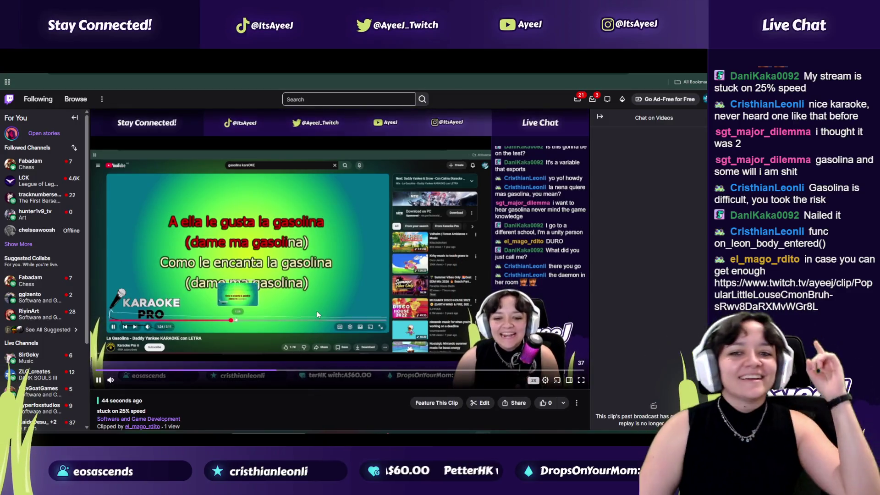
- Play and replay the 'stuck on 25% speed' clip, skip near its end, then view the Unchosen GDD
left_click(329, 313)
left_click(329, 314)
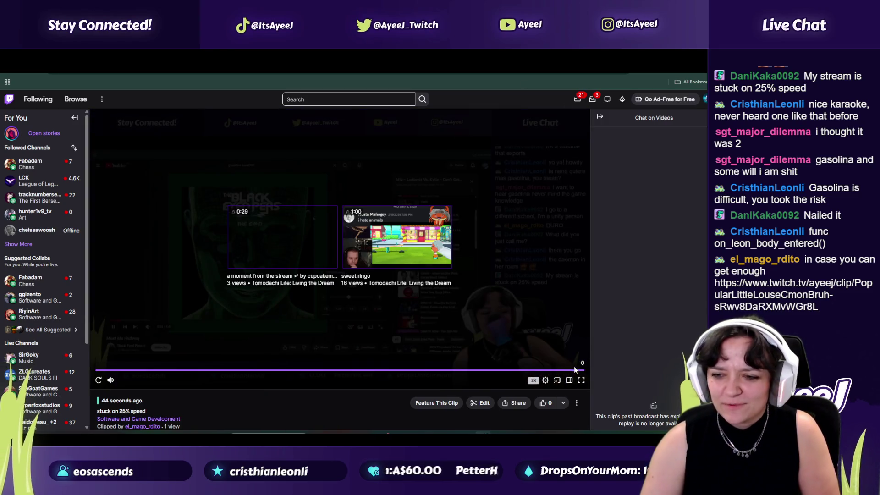
left_click(97, 382)
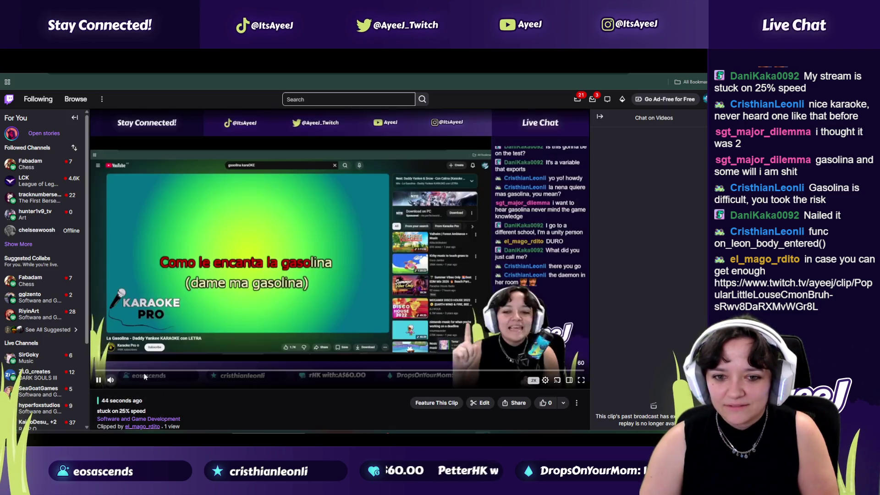
left_click(571, 370)
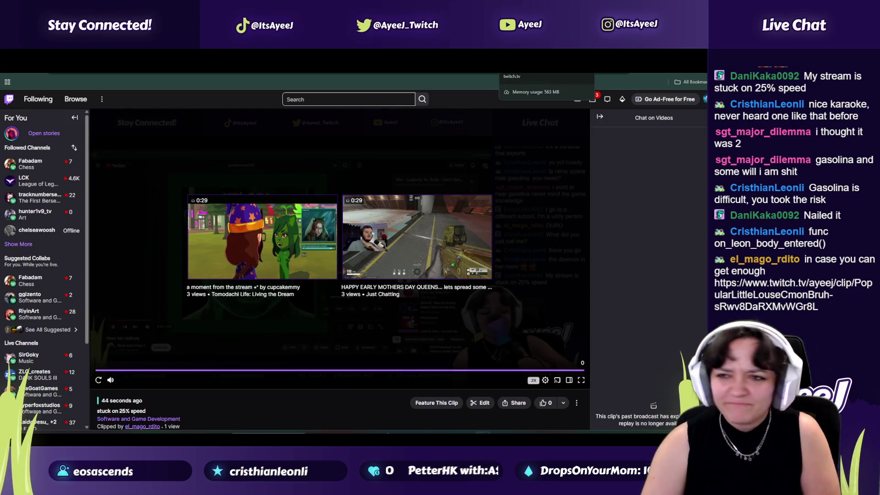
key("ctrl+Tab")
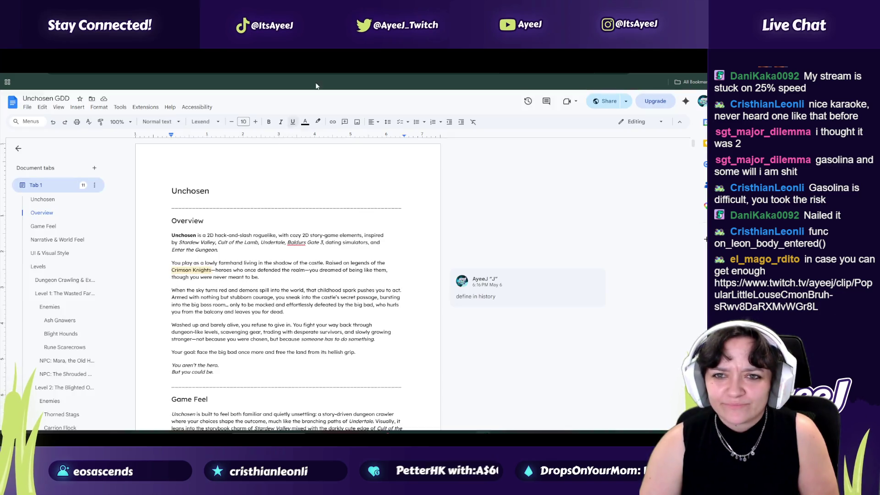
key("ctrl+Tab")
key("ctrl+Tab")
key("ctrl+Tab")
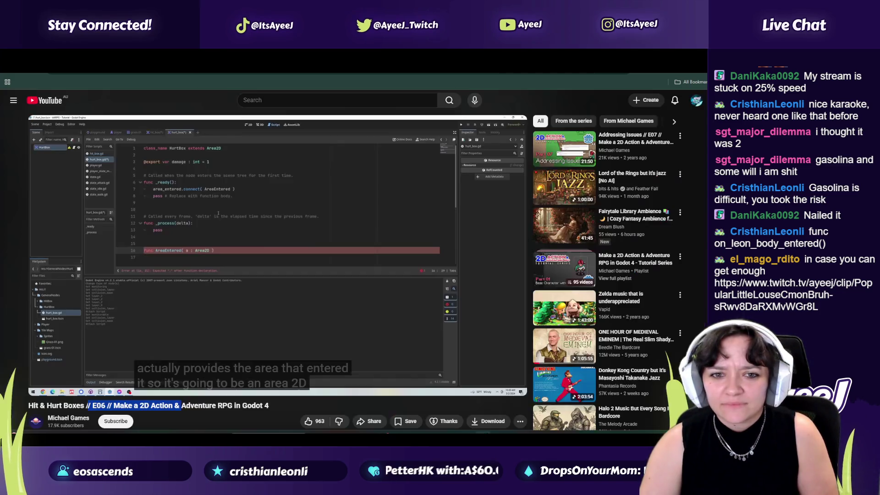
- Give AreaEntered a parameter 'a' typed Area2D using autocomplete
left_click(326, 257)
left_click(324, 230)
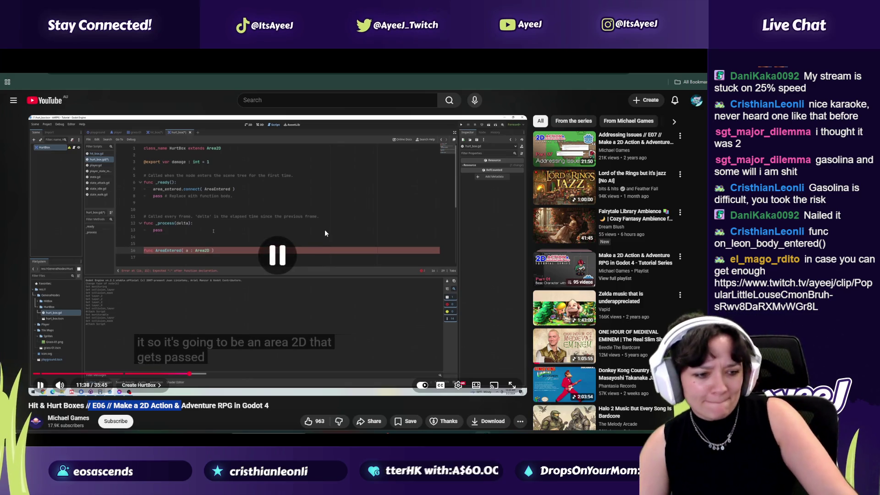
mouse_move(484, 437)
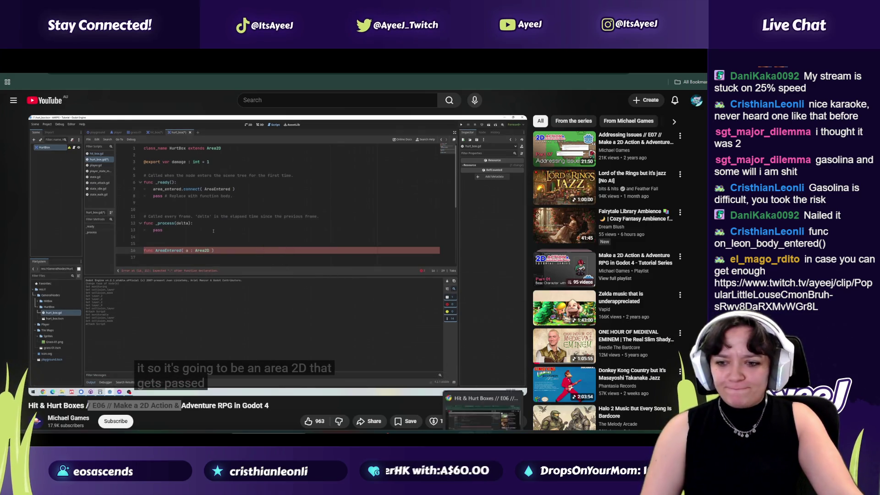
key("alt+Tab")
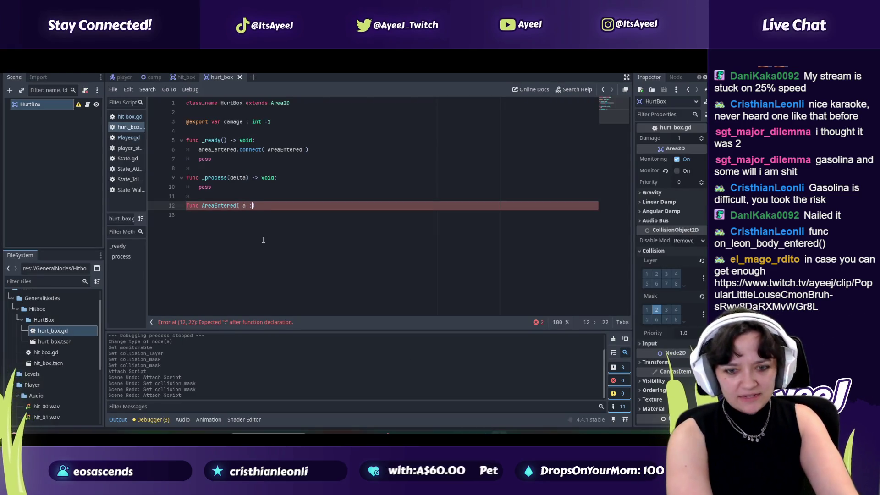
key("BackSpace")
type("rea")
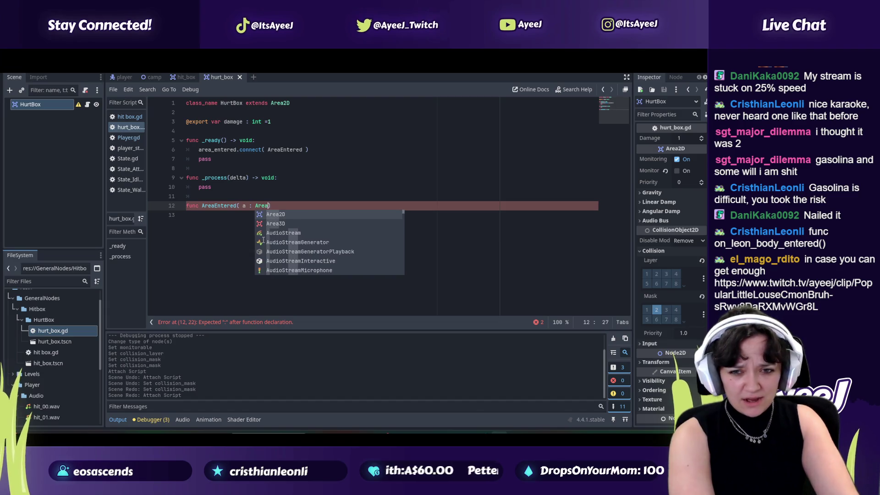
key("Return")
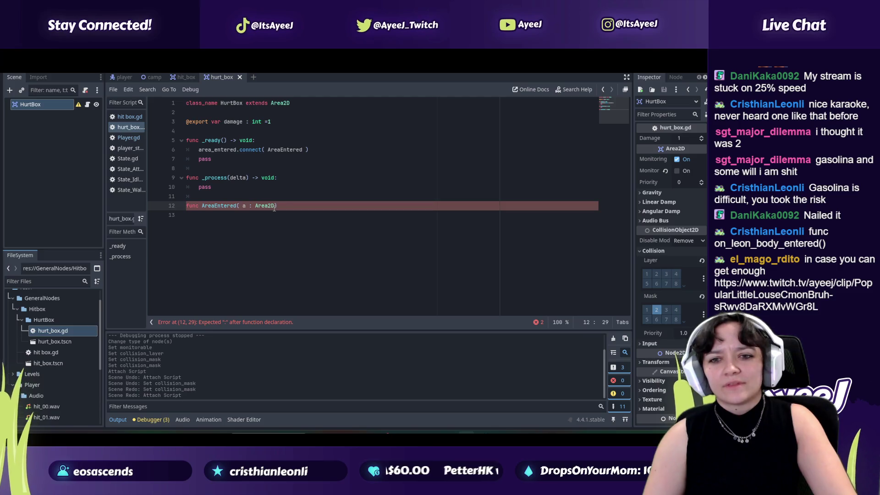
- Add the '-> void:' return type after checking the tutorial at 11:41
key("alt+Tab")
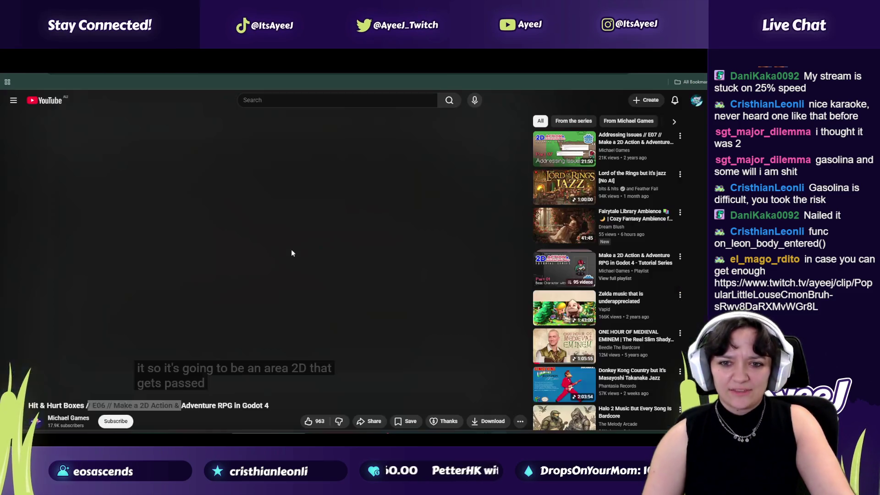
left_click(290, 251)
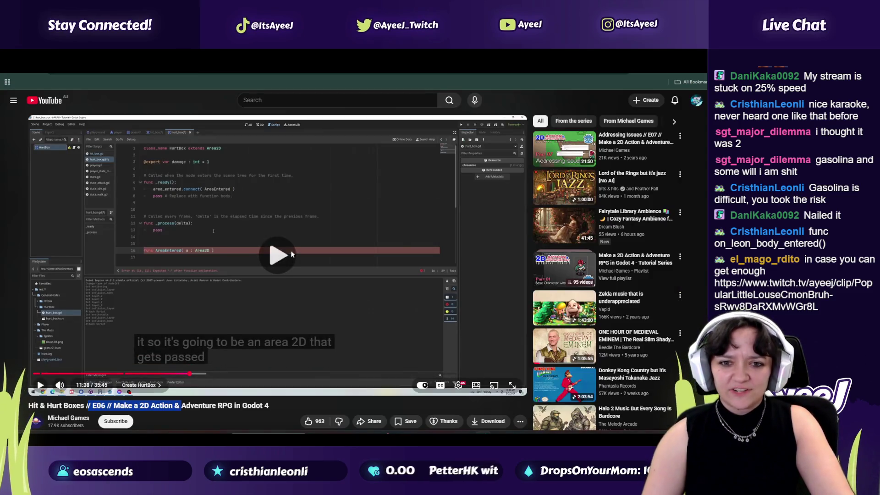
left_click(335, 273)
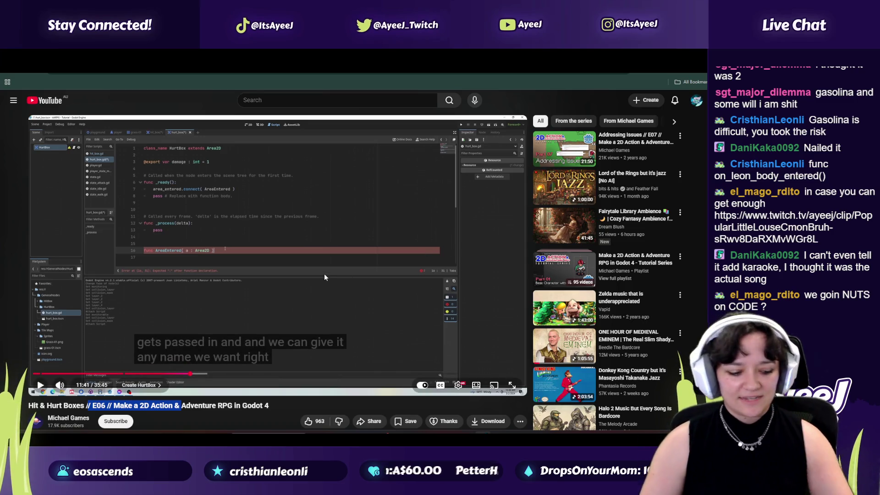
left_click(299, 263)
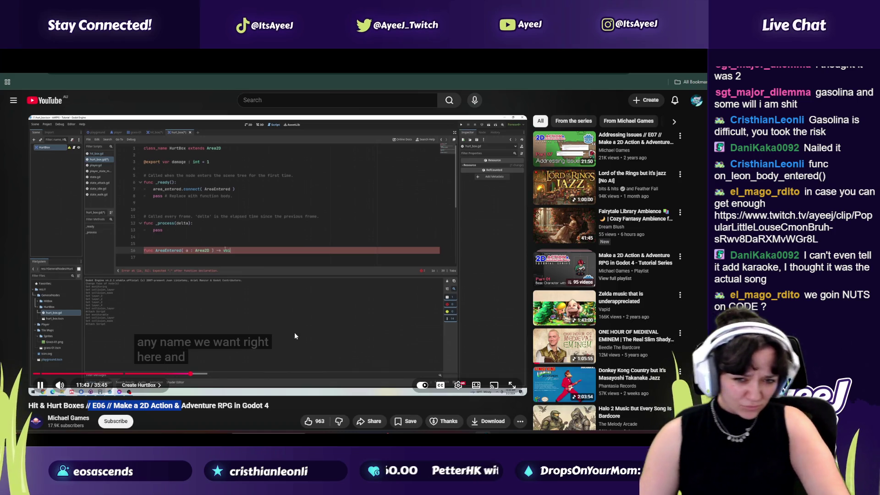
key("alt+Tab")
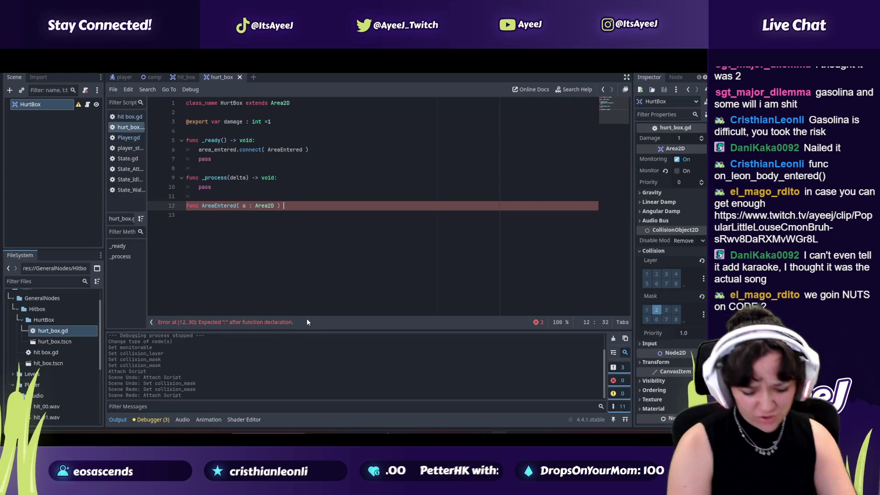
type("-> void:")
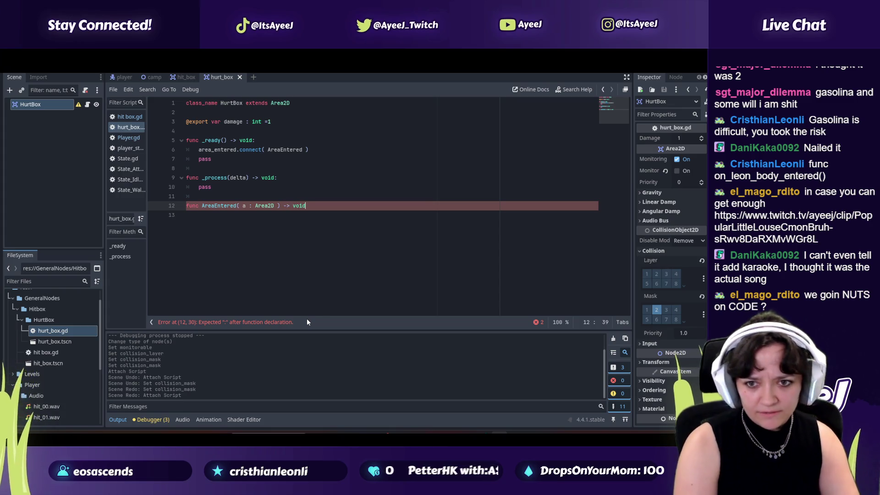
key("alt+Tab")
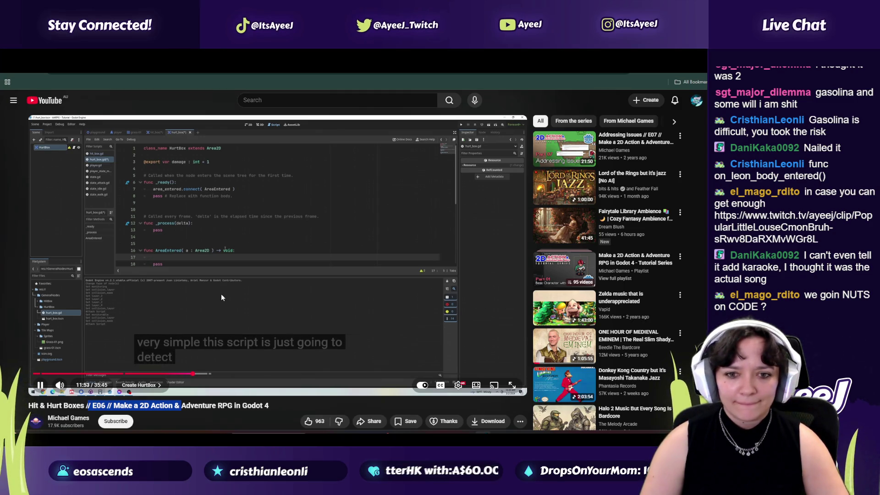
key("alt+Tab")
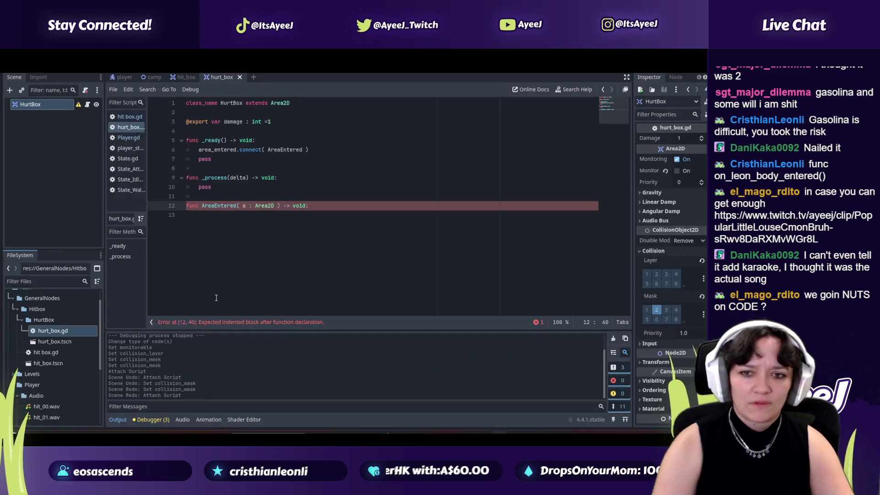
- Write the condition 'if a is HitBox:' in the AreaEntered body
key("BackSpace")
key("BackSpace")
type("area")
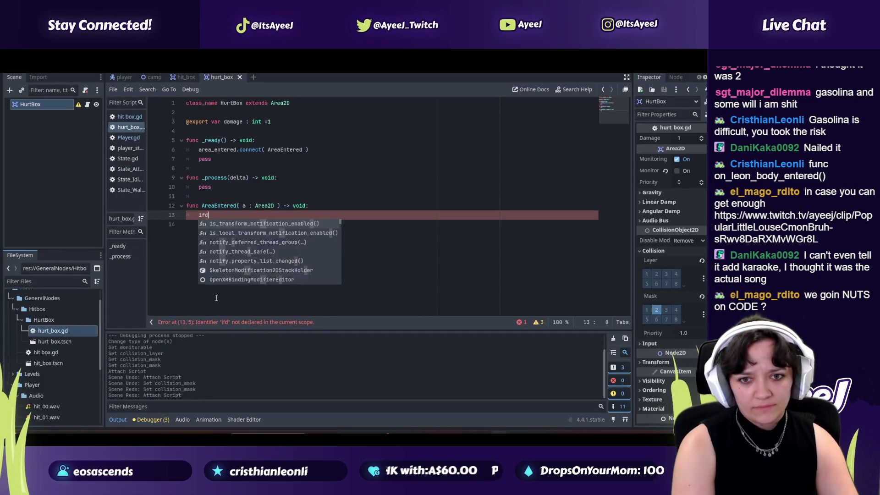
type(" ==")
key("alt+Tab")
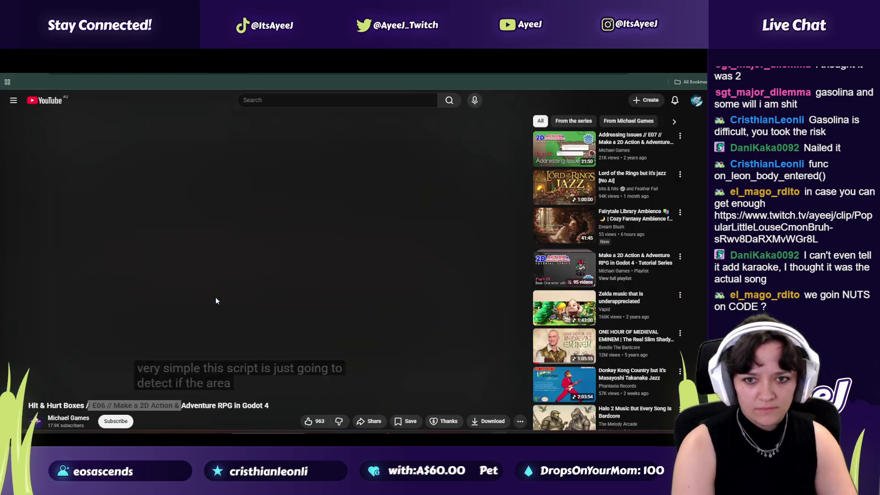
key("alt+Tab")
key("BackSpace")
key("BackSpace")
key("BackSpace")
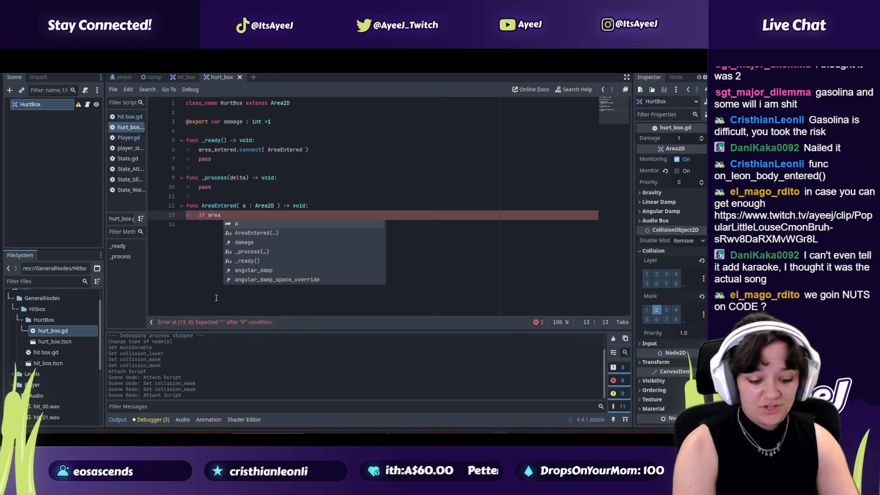
key("alt+Tab")
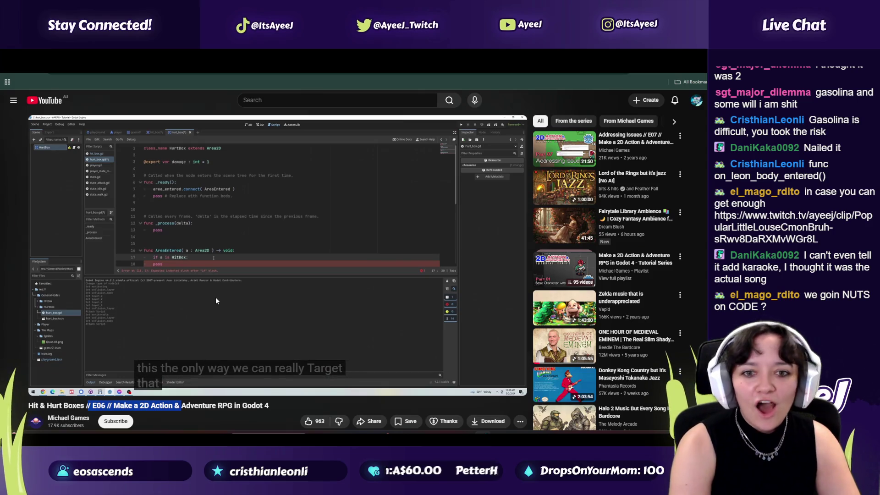
key("alt+Tab")
key("BackSpace")
key("BackSpace")
key("BackSpace")
key("BackSpace")
type("is a")
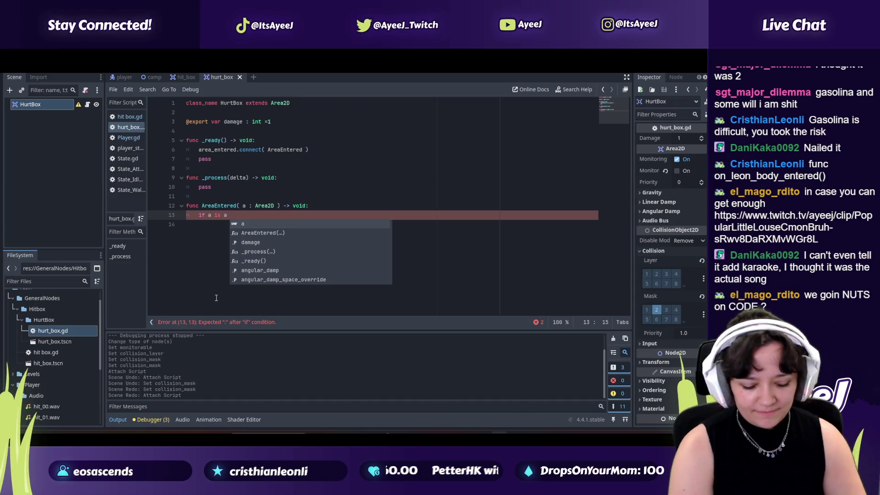
key("BackSpace")
key("BackSpace")
type("HitBox")
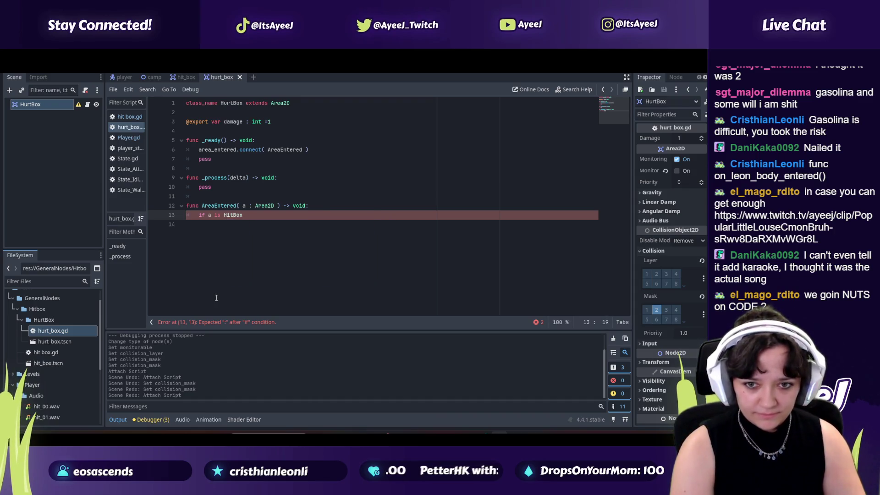
key("alt+Tab")
key("alt+Tab")
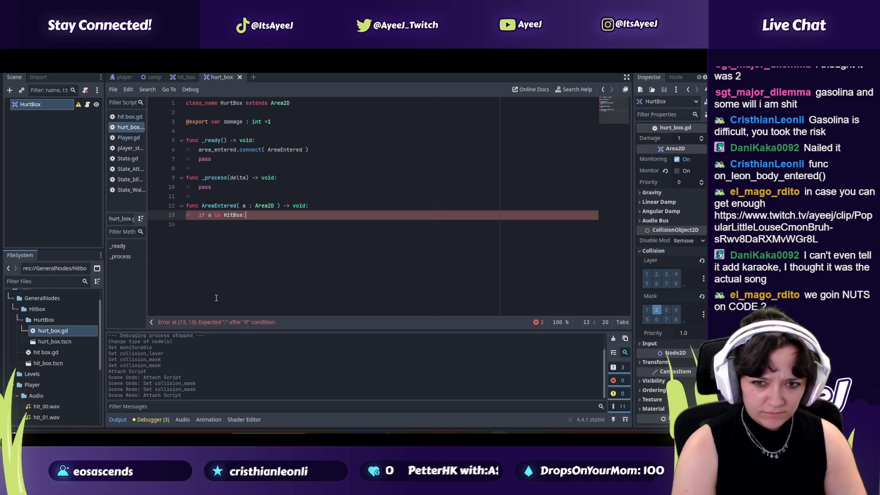
key("Return")
key("alt+Tab")
key("alt+Tab")
- Add the indented call a.TakeDamage( damage ) inside the if block
type("at")
key("BackSpace")
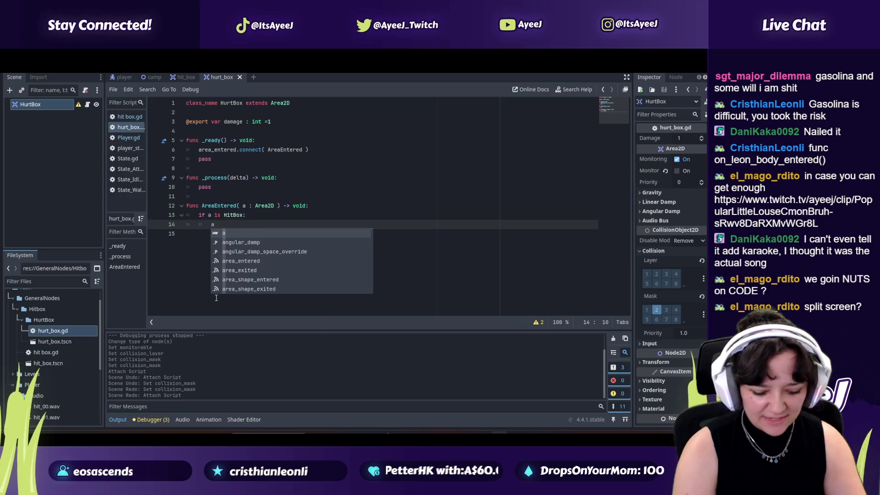
key("alt+Tab")
key("space")
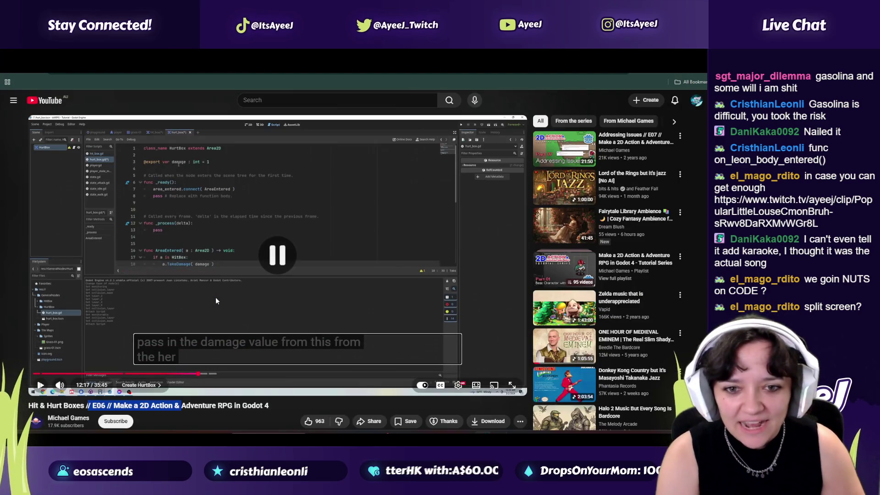
key("alt+Tab")
type(".take")
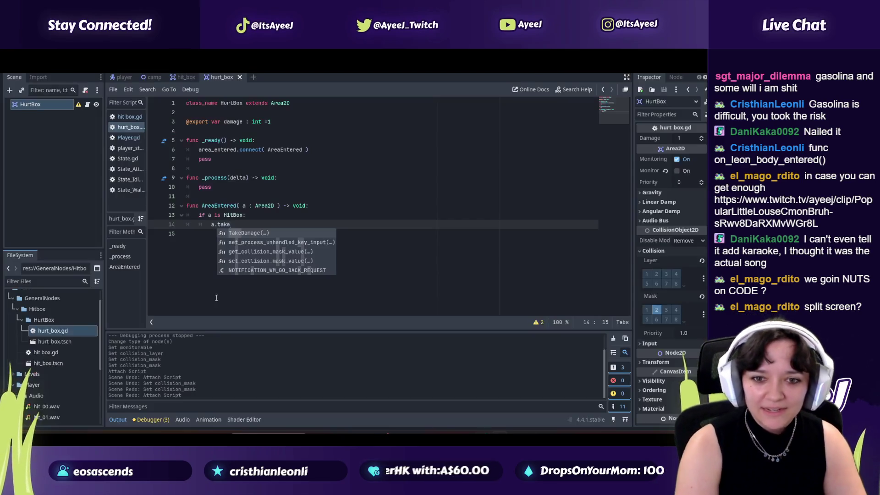
key("Return")
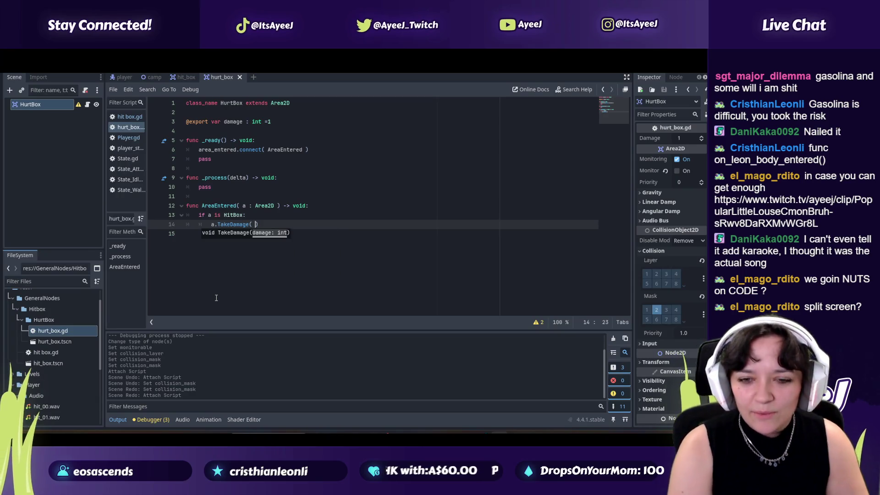
key("alt+Tab")
key("space")
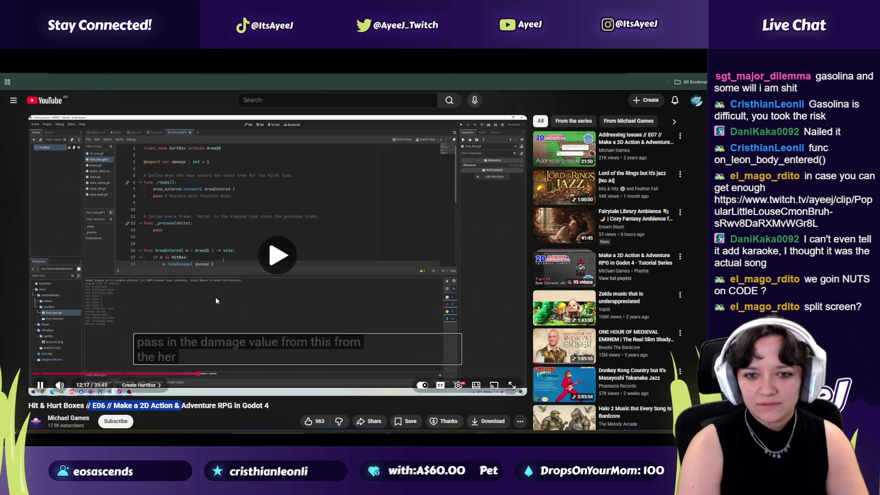
key("alt+Tab")
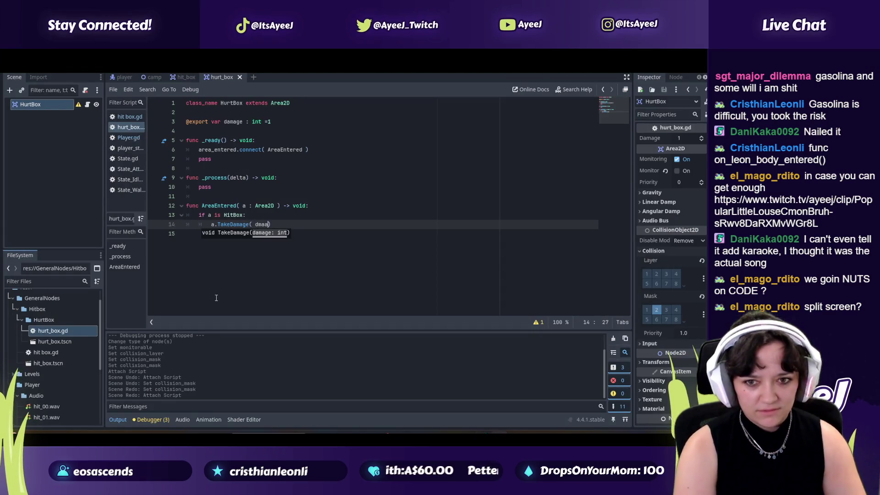
key("BackSpace")
key("BackSpace")
key("BackSpace")
type("amage")
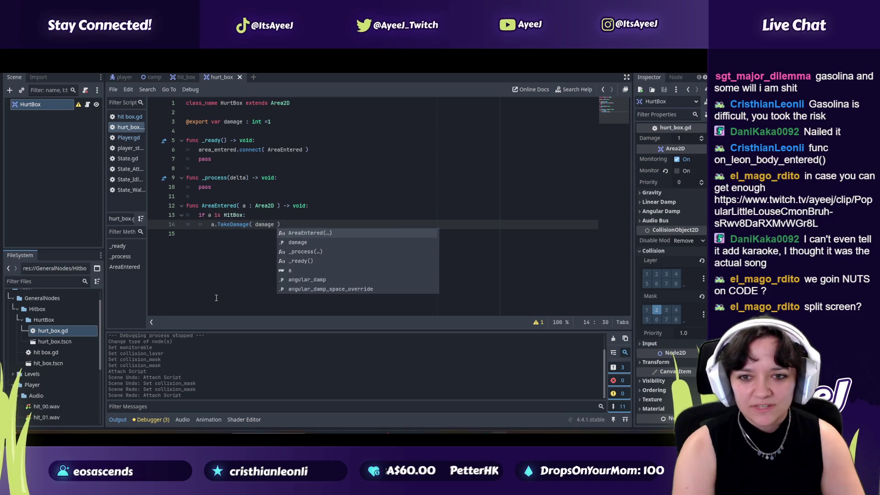
- Resume the tutorial video and keep it playing for the next part
key("alt+Tab")
key("space")
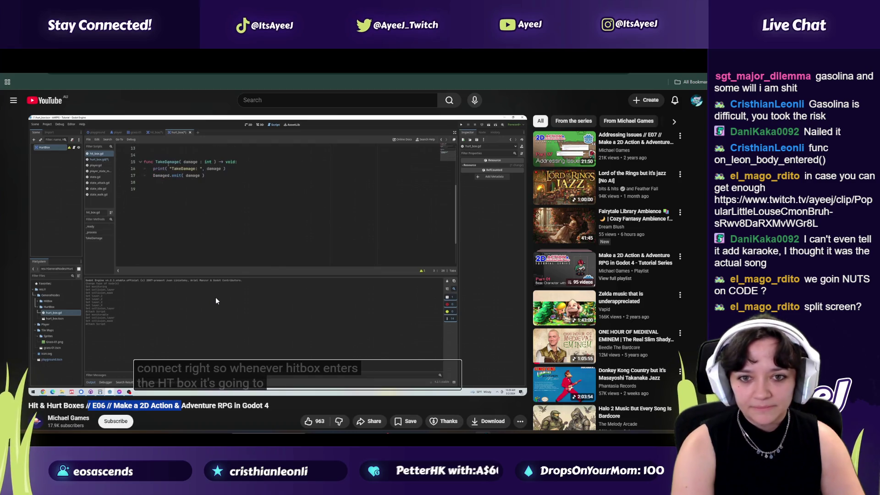
left_click(215, 297)
left_click(215, 297)
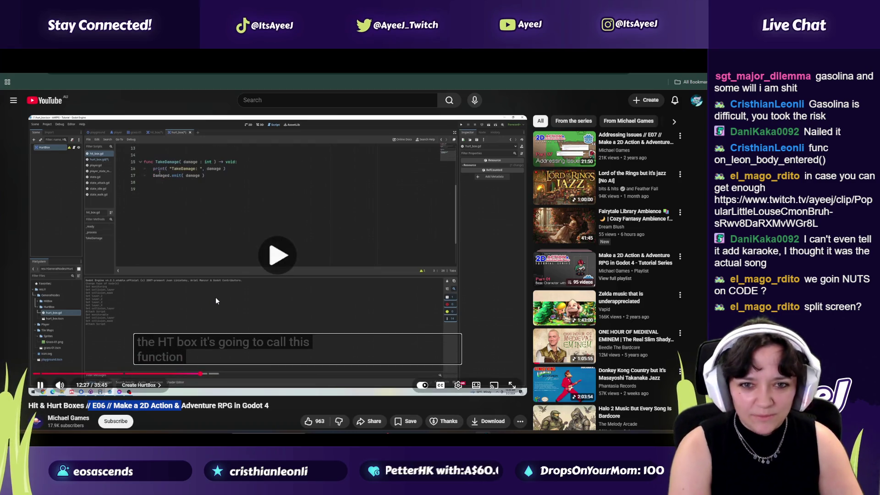
left_click(216, 298)
left_click(215, 298)
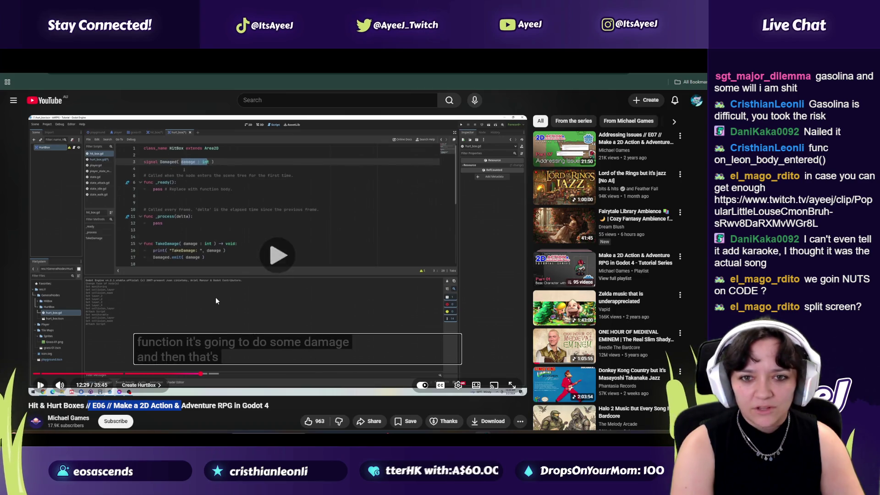
key("alt+Tab")
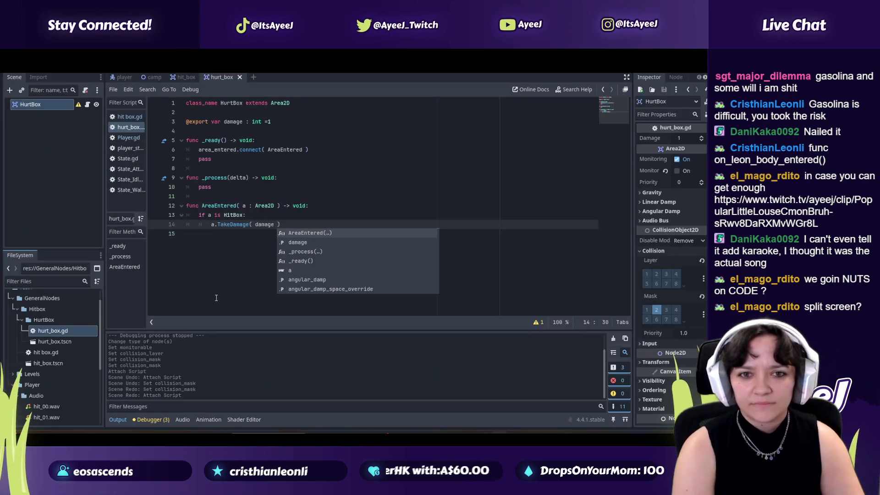
key("alt+Tab")
left_click(216, 297)
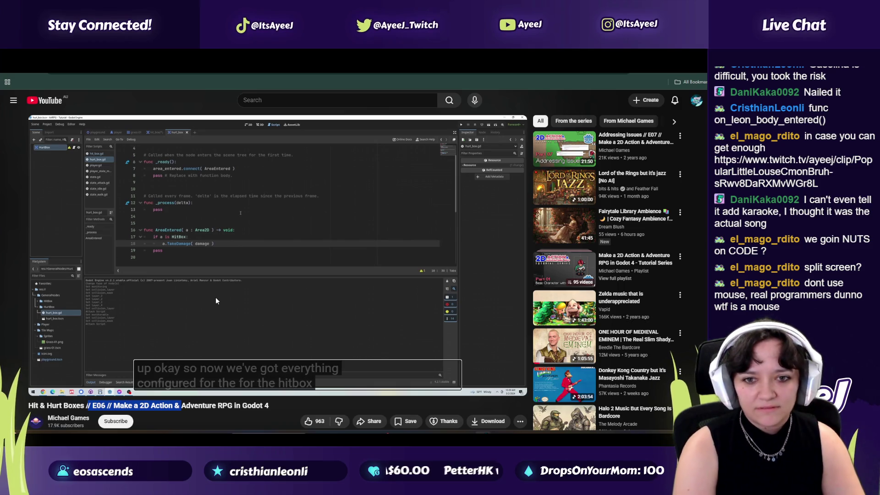
- Glance at the music mix tab, then play the tutorial further
left_click(206, 216)
key("alt+Left")
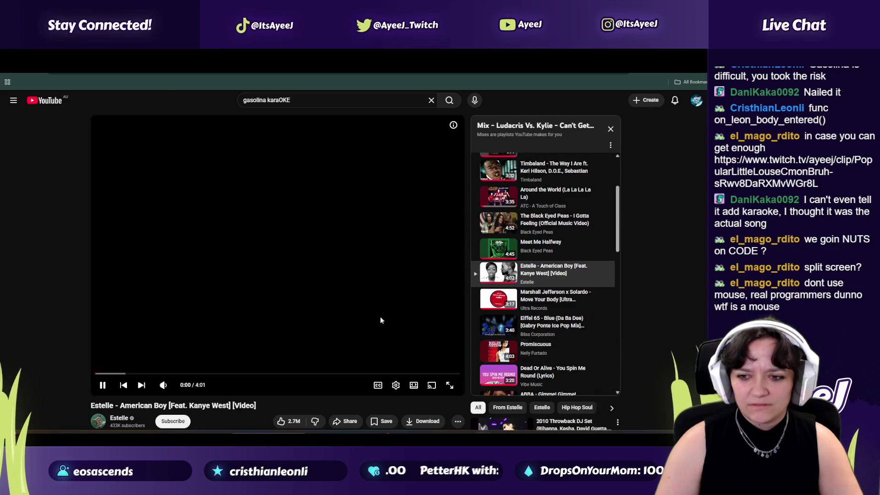
key("alt+Right")
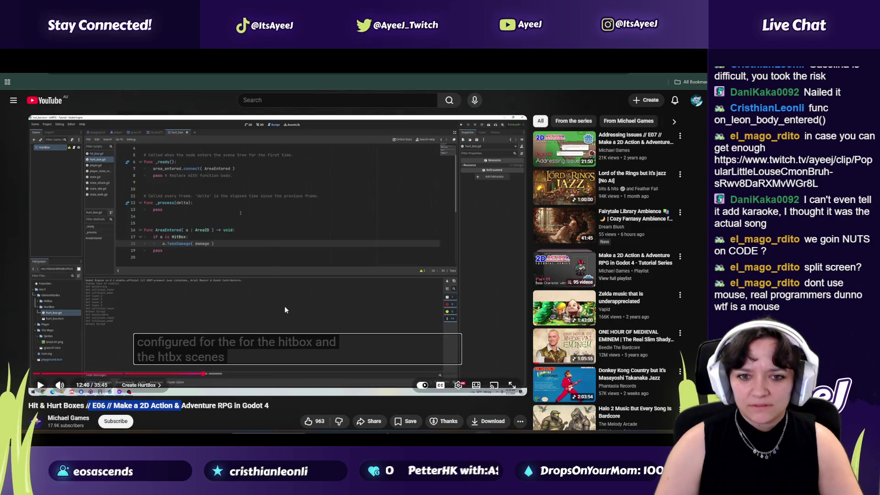
left_click(277, 310)
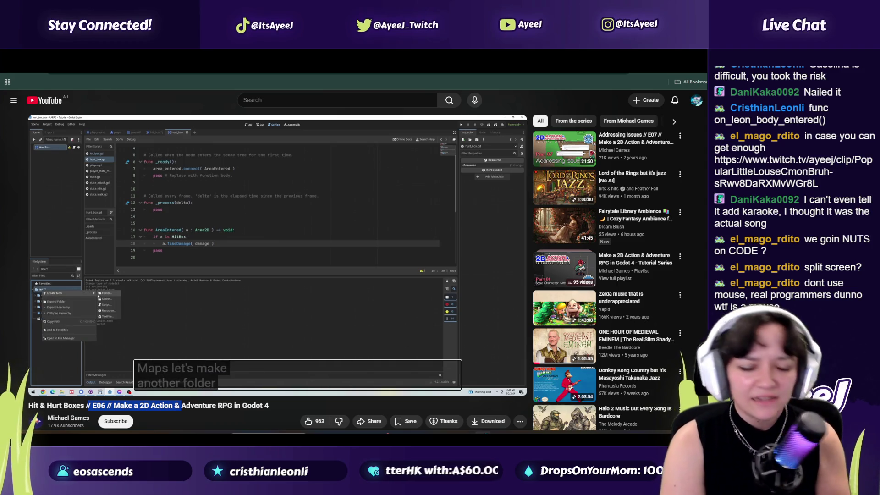
left_click(277, 309)
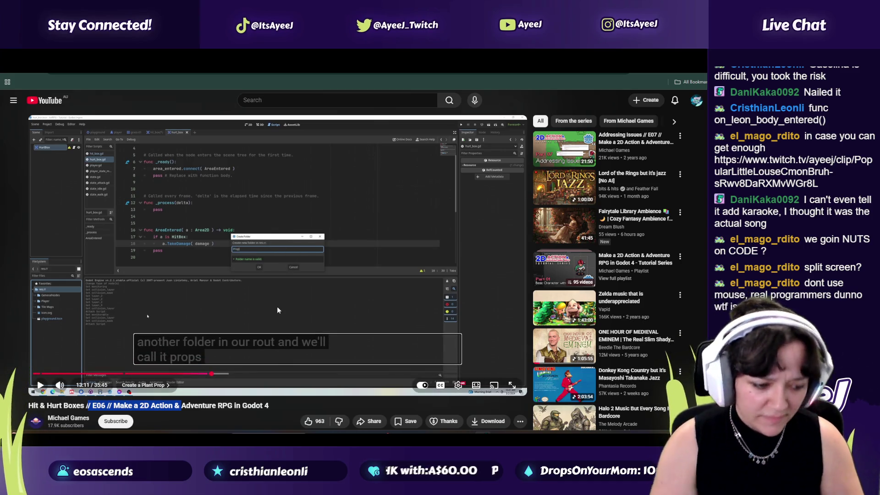
- Rewind the tutorial to 13:00, pause it at 13:12, and return to Godot
left_click_drag(211, 375, 209, 378)
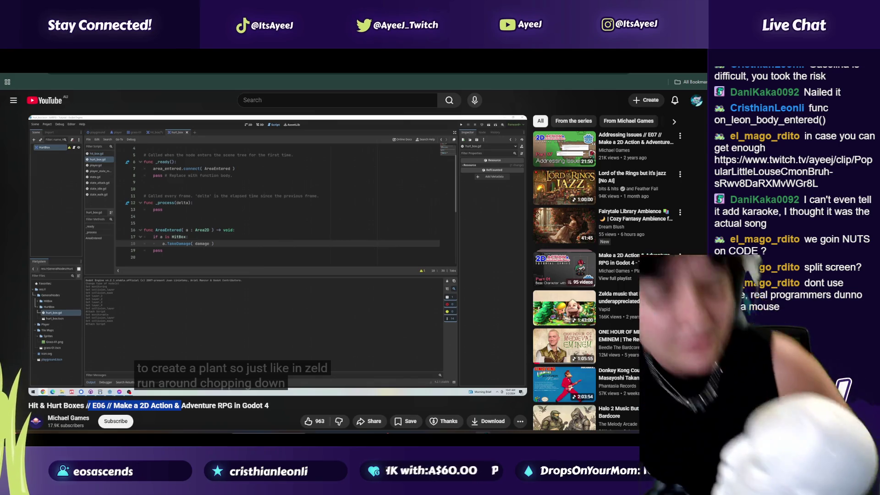
left_click(203, 288)
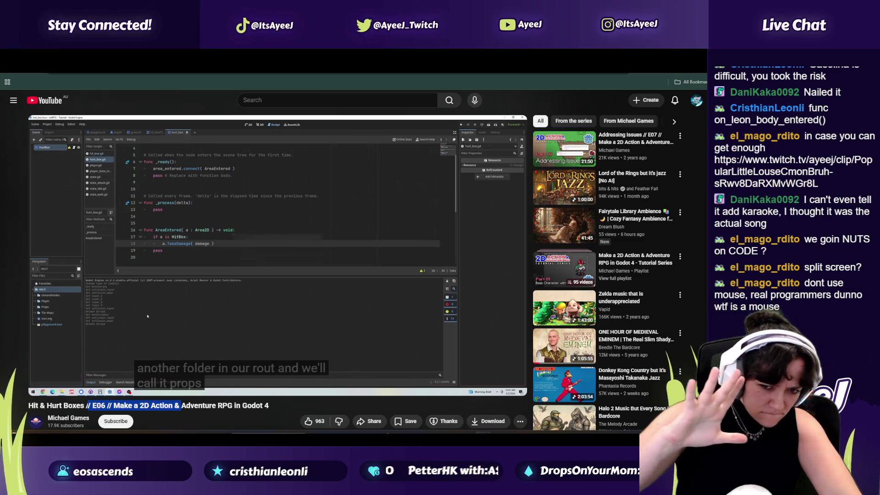
left_click(204, 289)
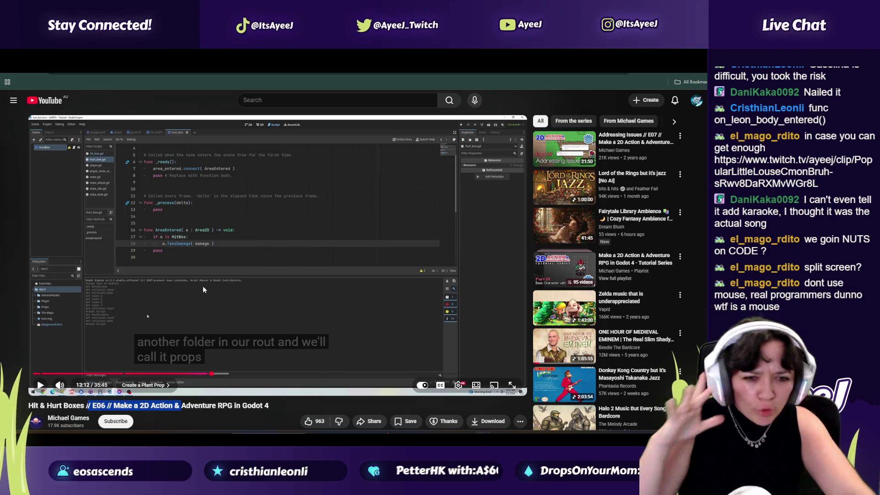
key("alt+Tab")
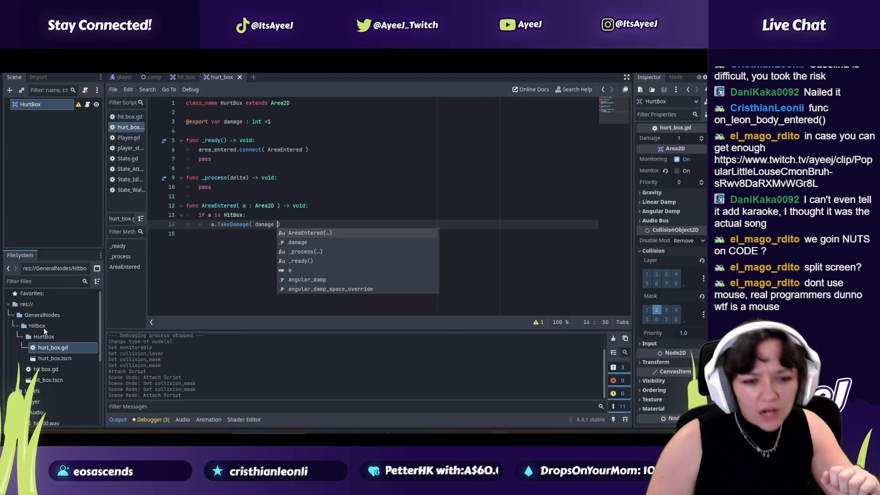
- Create a folder named Props at the project root, checking the tutorial for reference
right_click(42, 308)
left_click(145, 313)
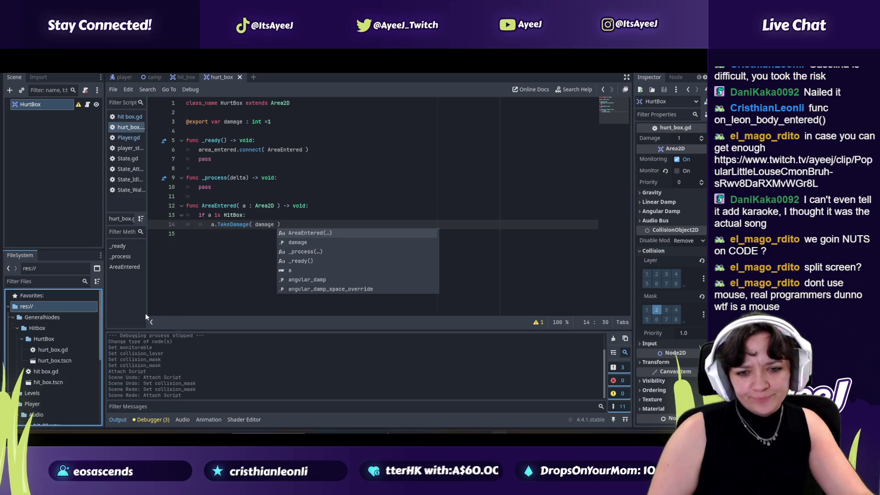
type("Props")
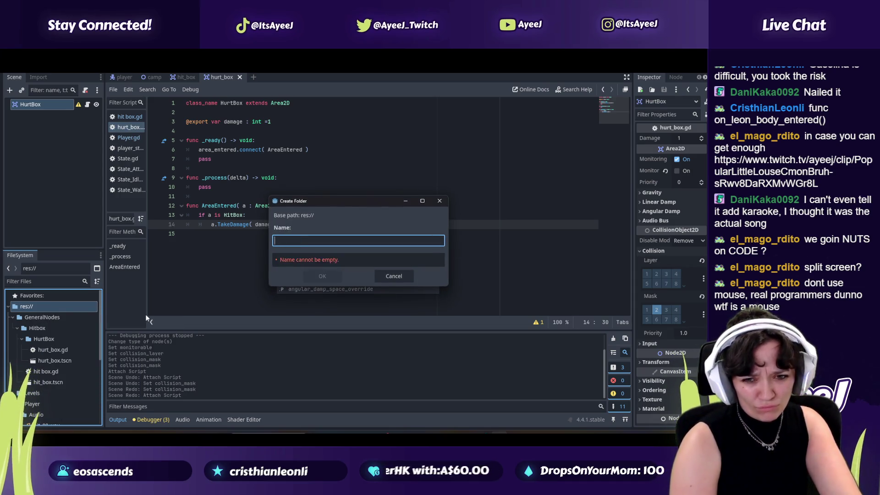
key("alt+Tab")
left_click(167, 313)
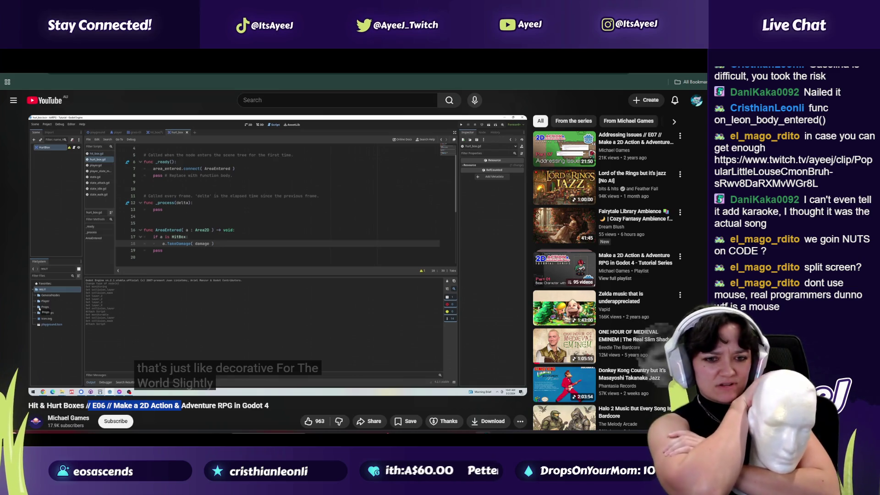
left_click(168, 316)
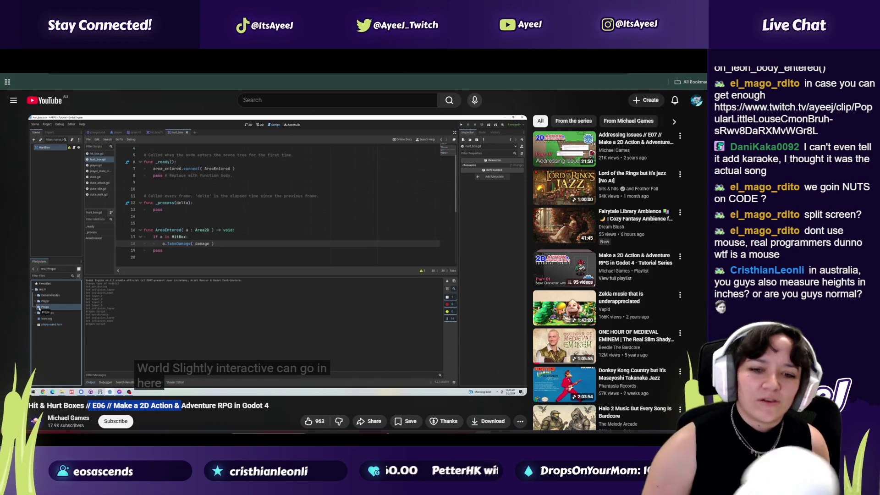
left_click(295, 181)
left_click(295, 180)
- Glance at the music tab, then pause the tutorial and return to Godot
key("ctrl+Tab")
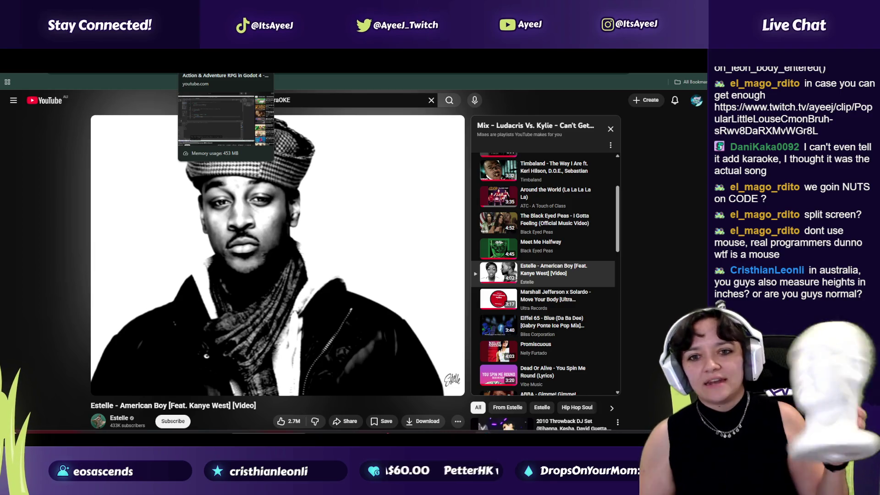
key("ctrl+l")
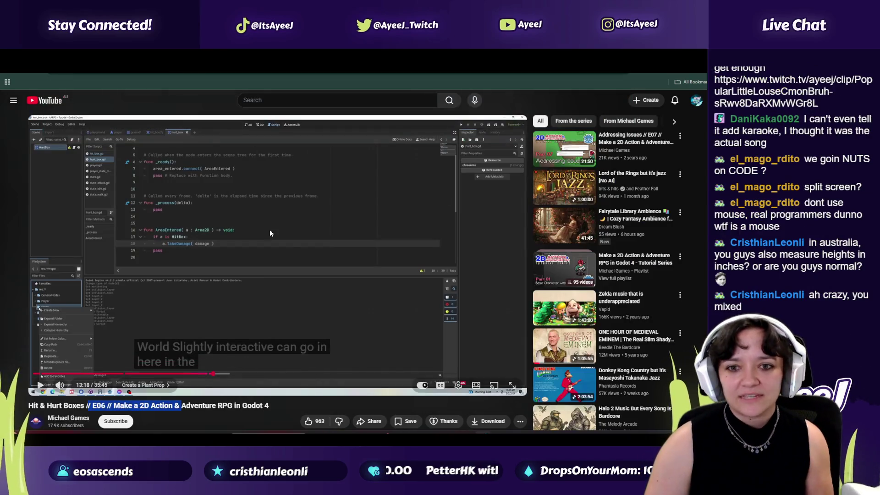
left_click(270, 230)
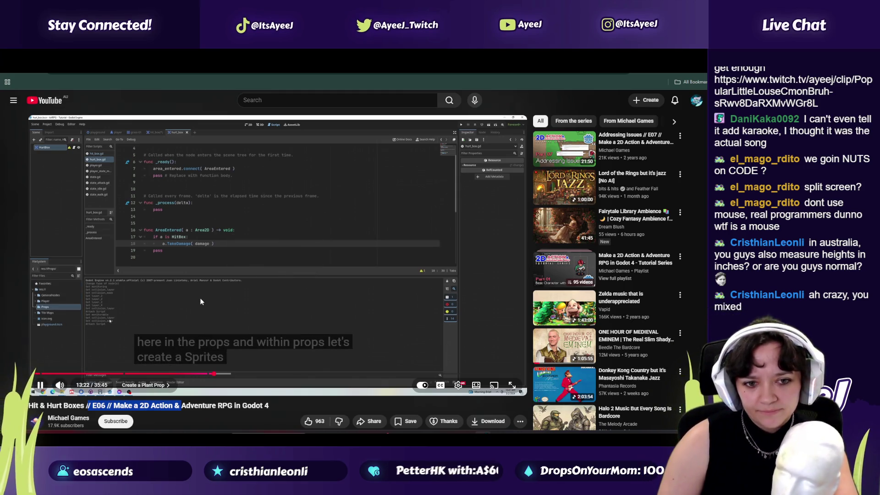
key("space")
key("alt+Tab")
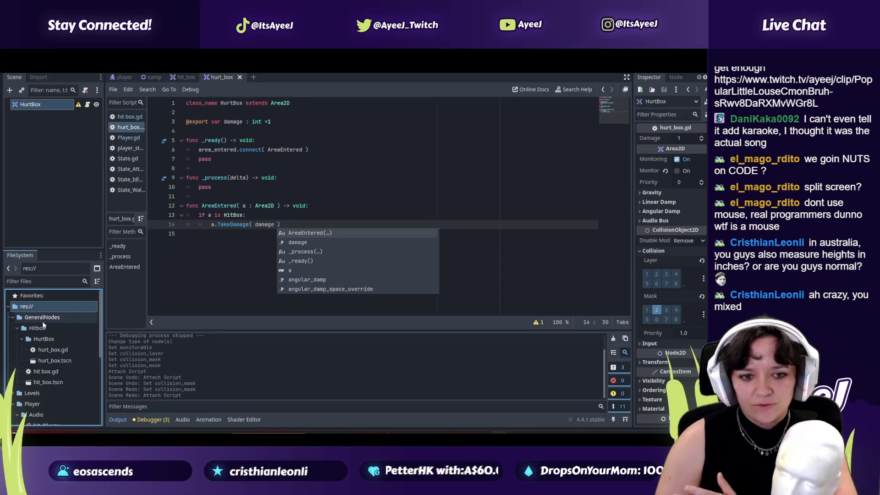
- Create a Sprites folder inside the Props folder
scroll(22, 323, "down", 3)
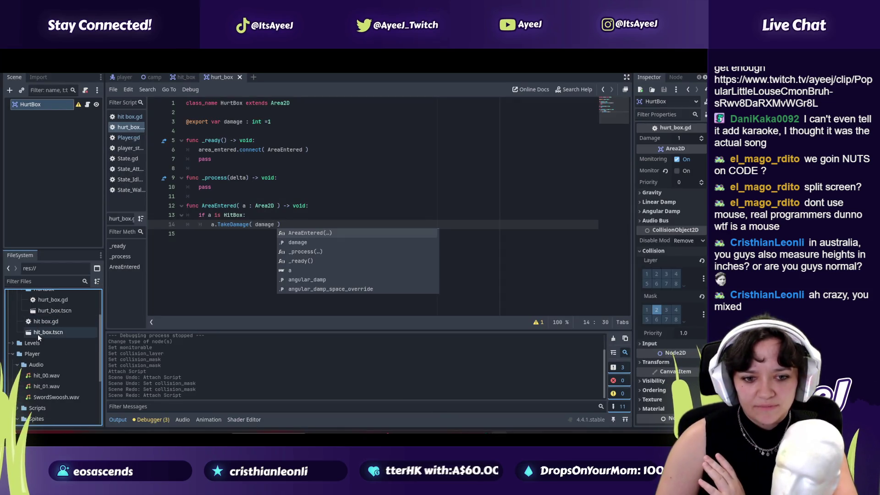
scroll(51, 401, "down", 2)
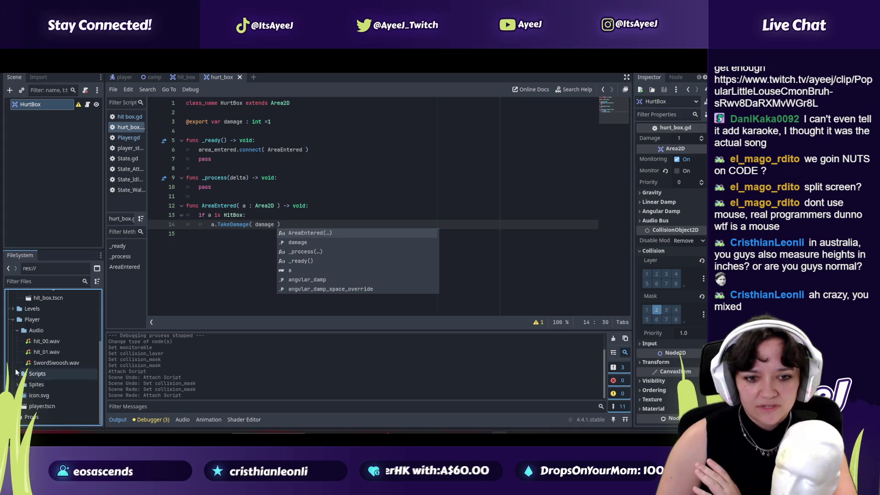
right_click(29, 416)
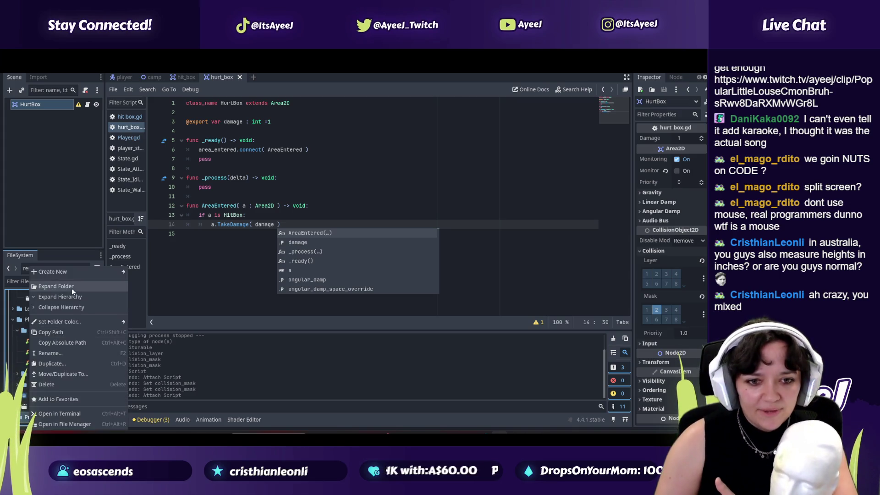
mouse_move(73, 273)
left_click(152, 271)
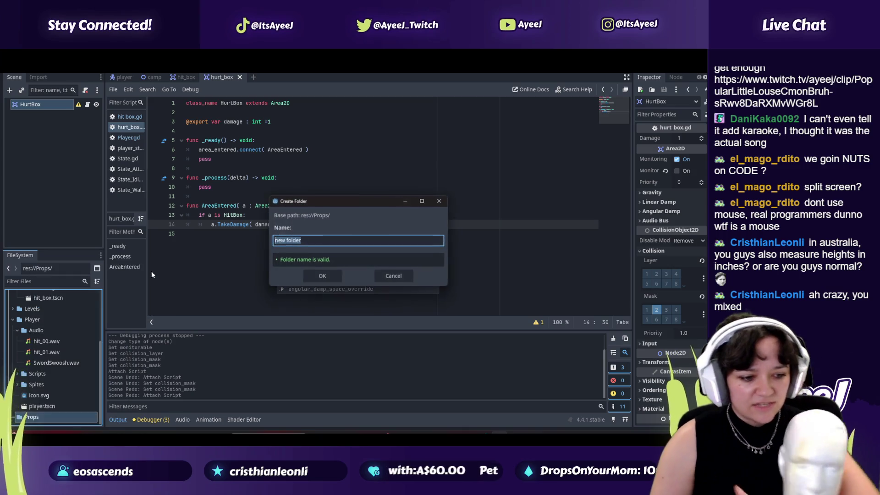
type("Sprites")
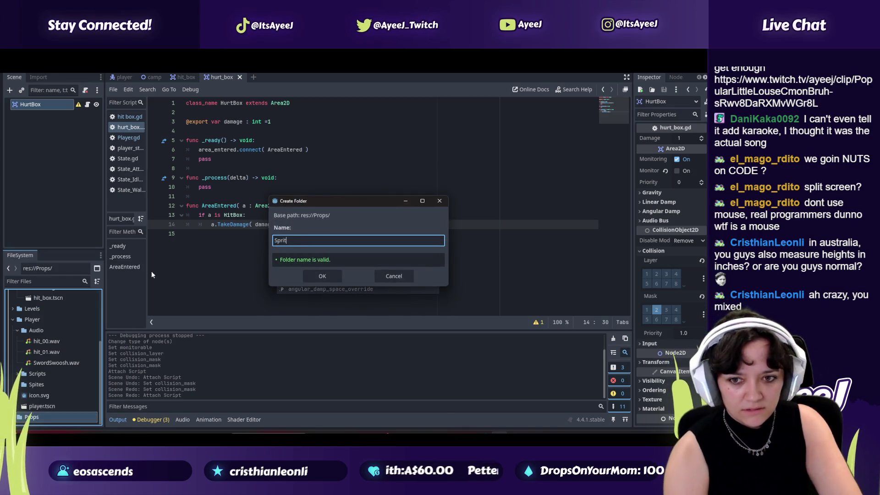
key("Return")
- After watching more of the tutorial, add a plant folder inside Props
key("alt+Tab")
left_click(186, 244)
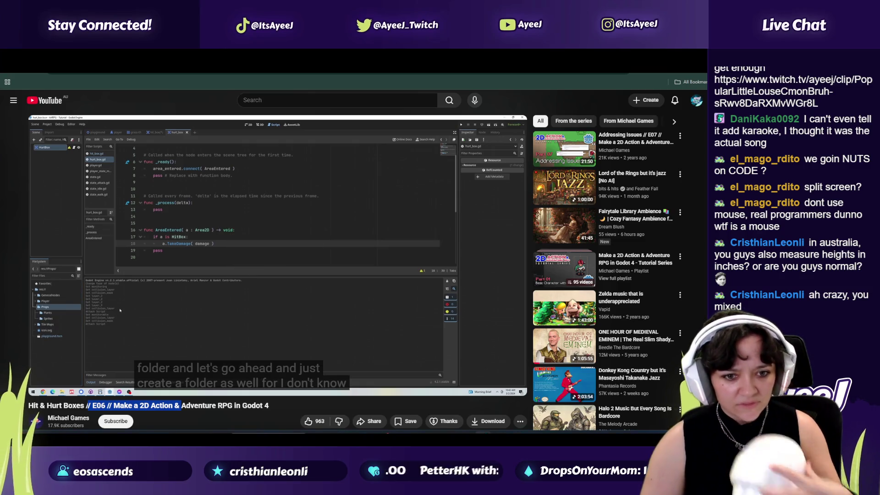
left_click(166, 230)
key("alt+Tab")
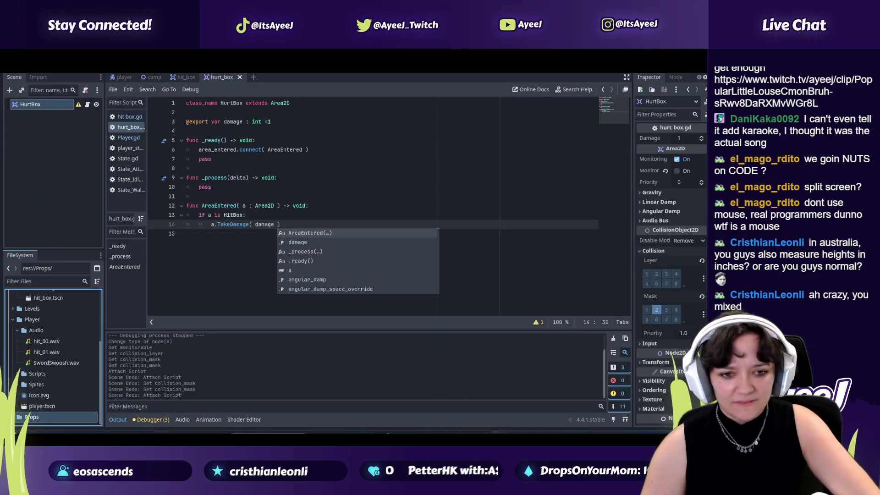
right_click(51, 413)
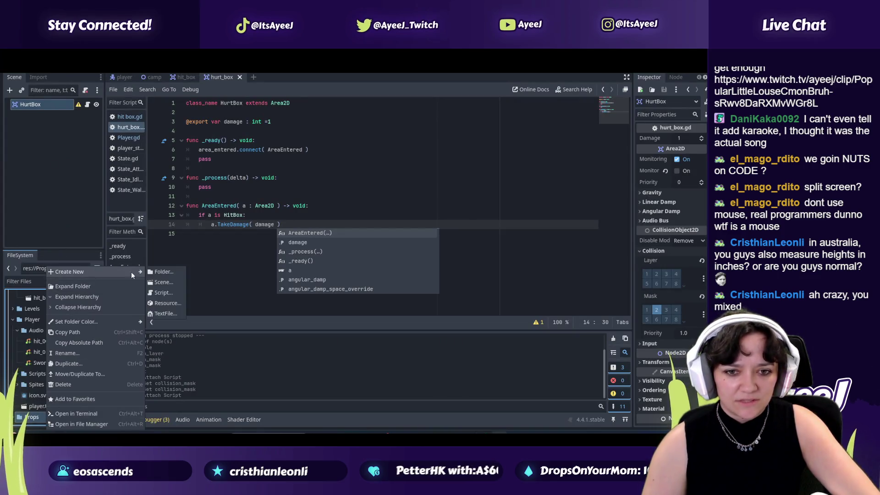
left_click(154, 273)
type("plant")
key("BackSpace")
key("BackSpace")
key("BackSpace")
type("Pla")
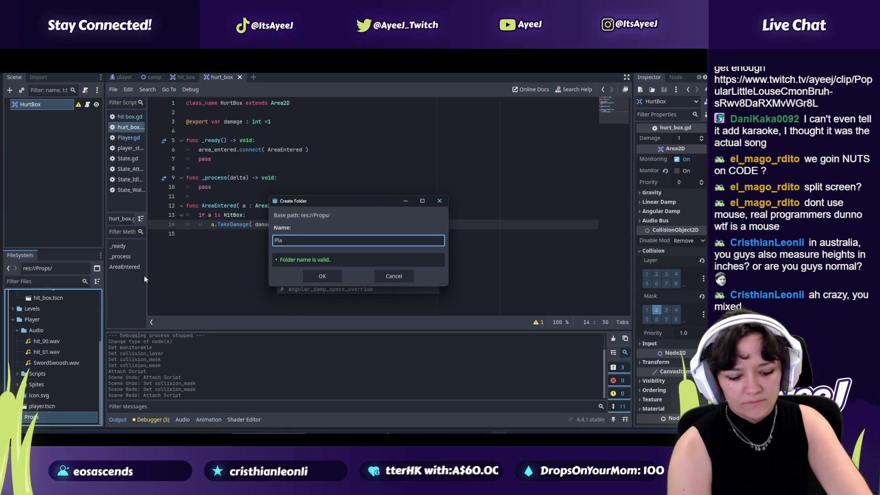
key("Return")
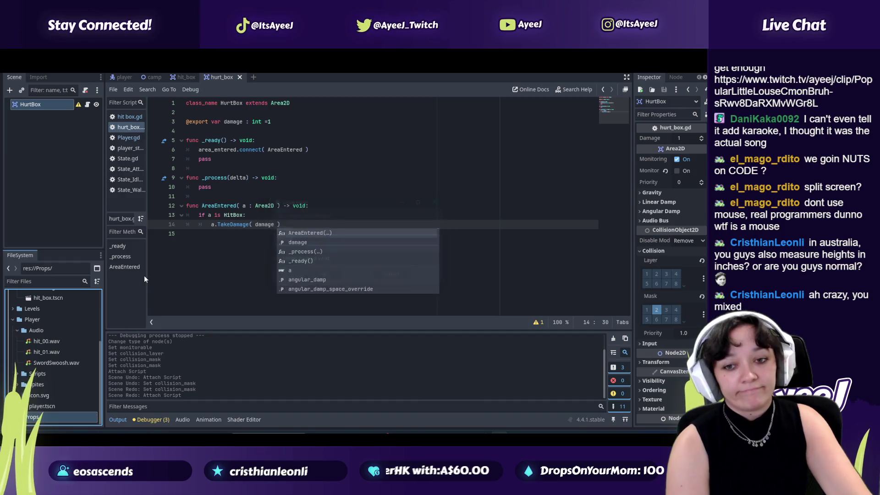
key("alt+Tab")
left_click(156, 279)
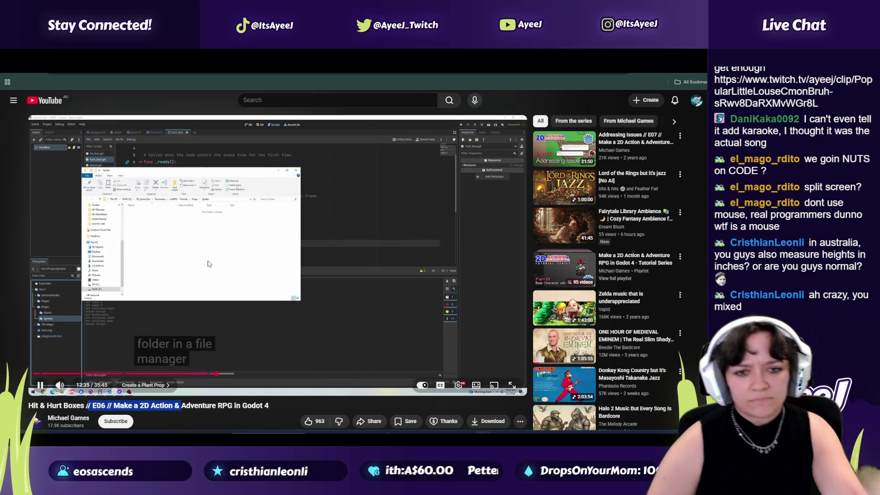
- Look up Google Translate and paste in the Spanish chat message 'hola, de donde eres'
left_click(255, 254)
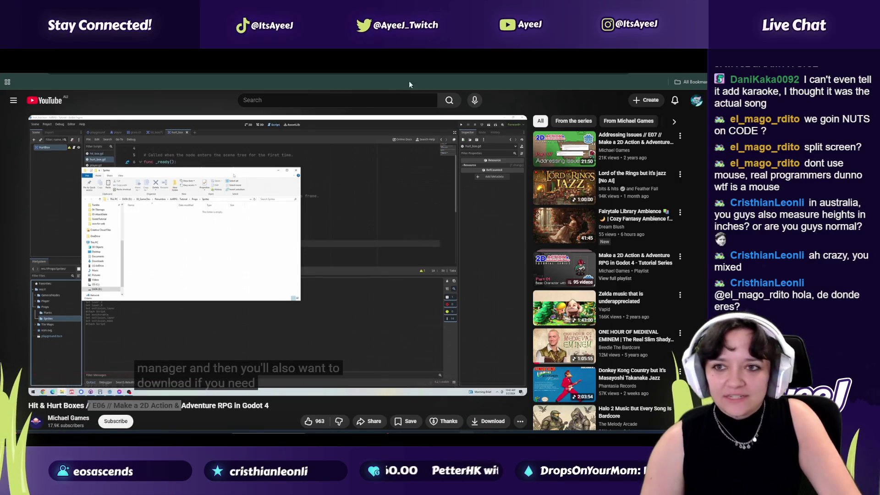
key("ctrl+t")
type("google translate")
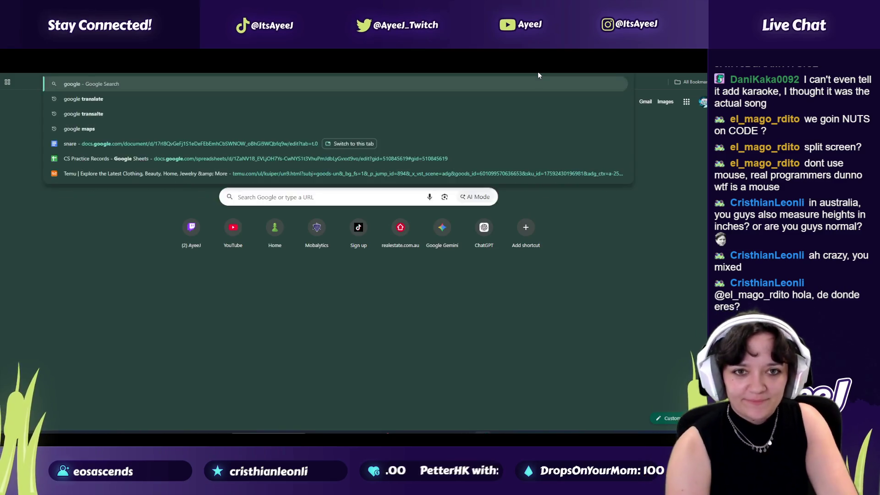
key("Return")
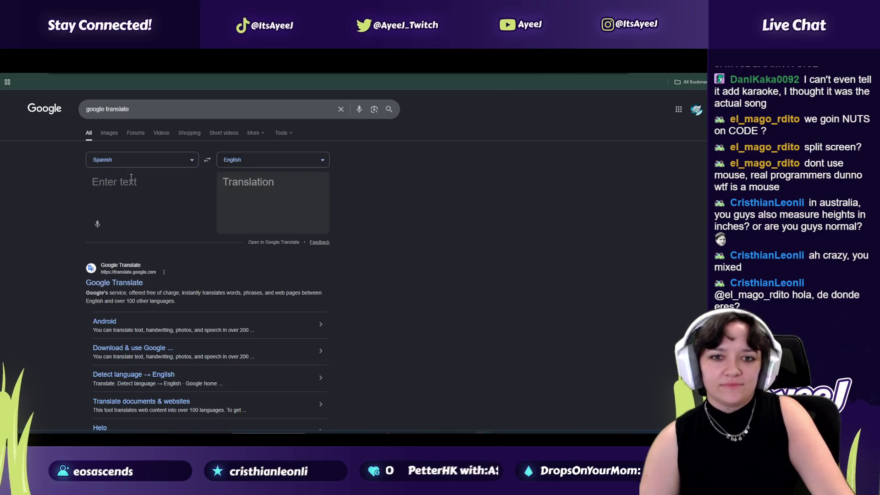
type("hola, de donde eres")
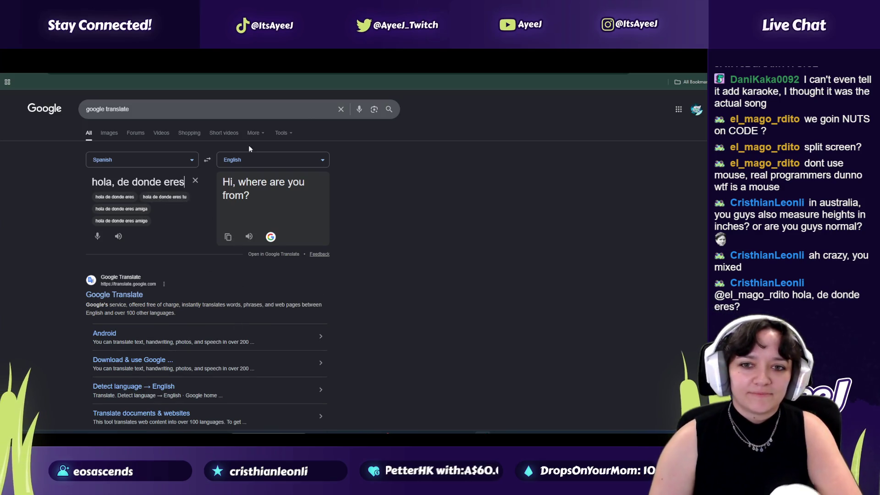
- Play a little more of the Godot tutorial, then pause it
key("ctrl+Tab")
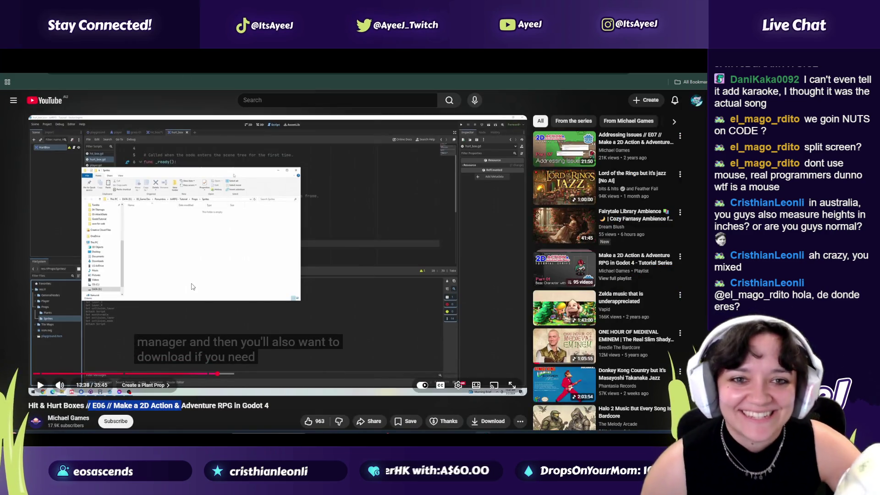
key("k")
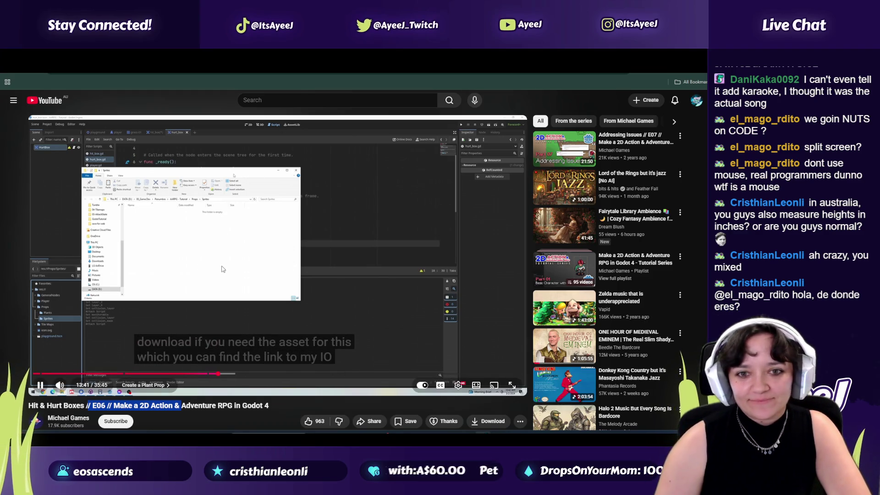
left_click(167, 320)
- Open the RPG asset pack's itch.io page from the video description and list its files
scroll(137, 328, "down", 5)
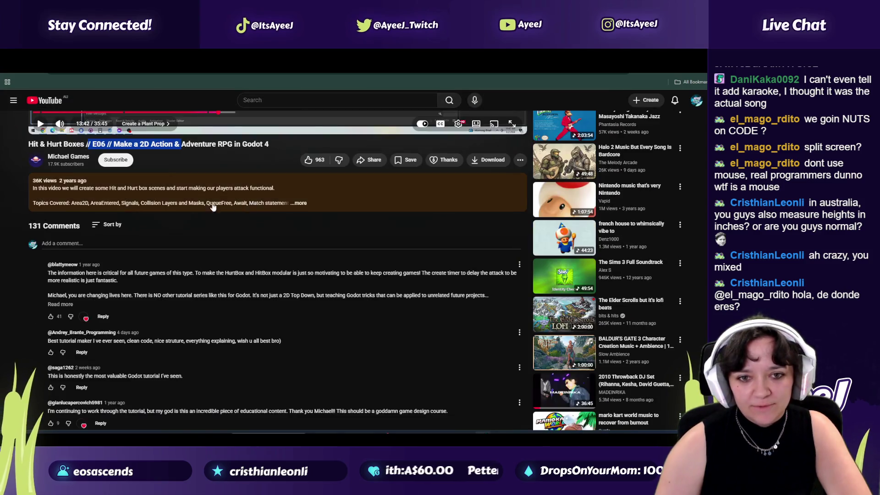
left_click(195, 207)
left_click(97, 217)
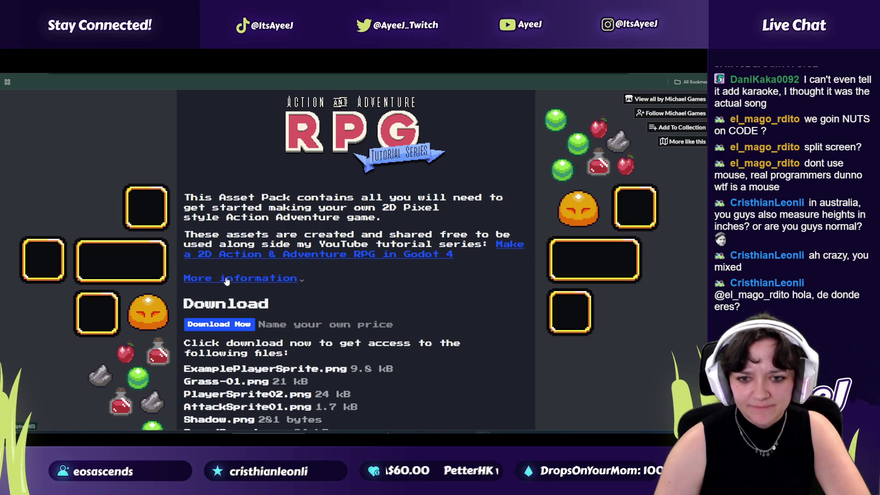
left_click(222, 326)
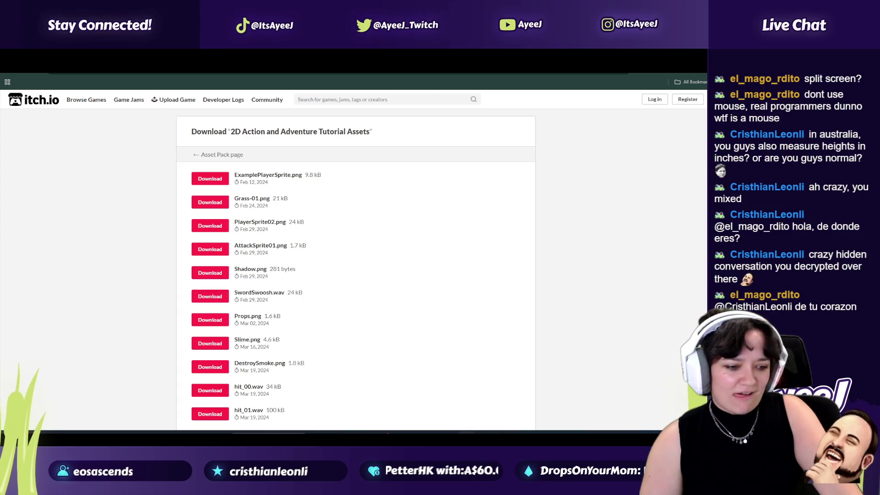
- Translate the Spanish phrase 'de tu corazon' in Google Translate
key("ctrl+Tab")
key("ctrl+a")
type("de tu corazon")
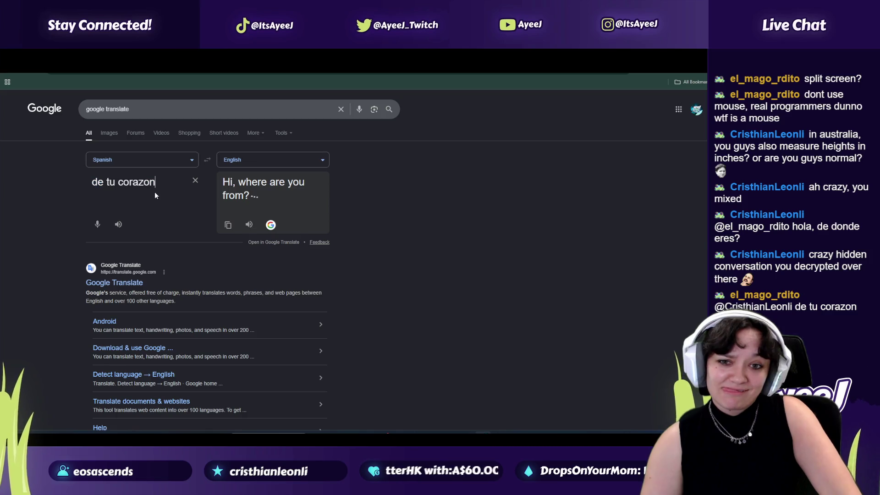
key("ctrl+Tab")
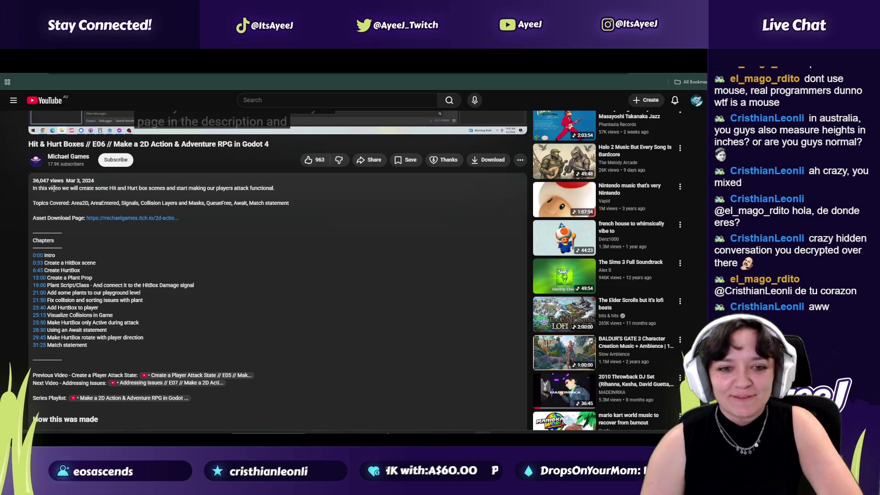
- Download the Props.png sprite sheet, then paste another chat message into the translator
key("ctrl+Tab")
key("ctrl+Tab")
key("ctrl+Tab")
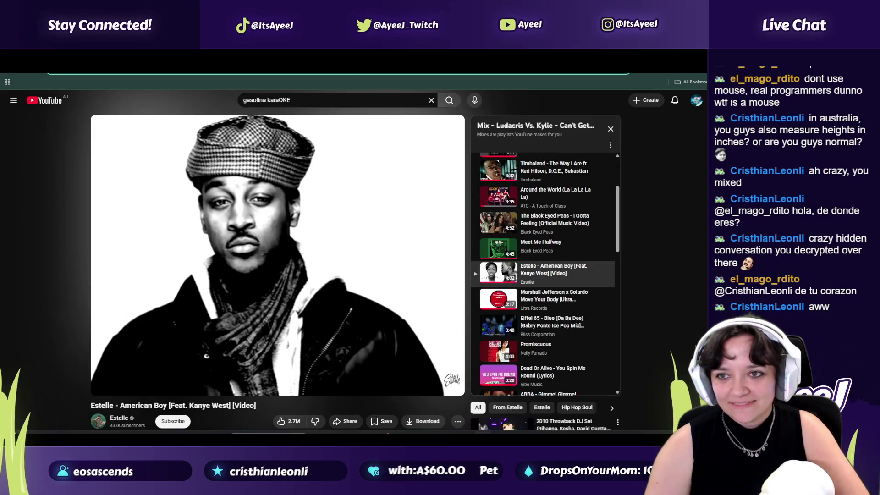
scroll(222, 316, "down", 2)
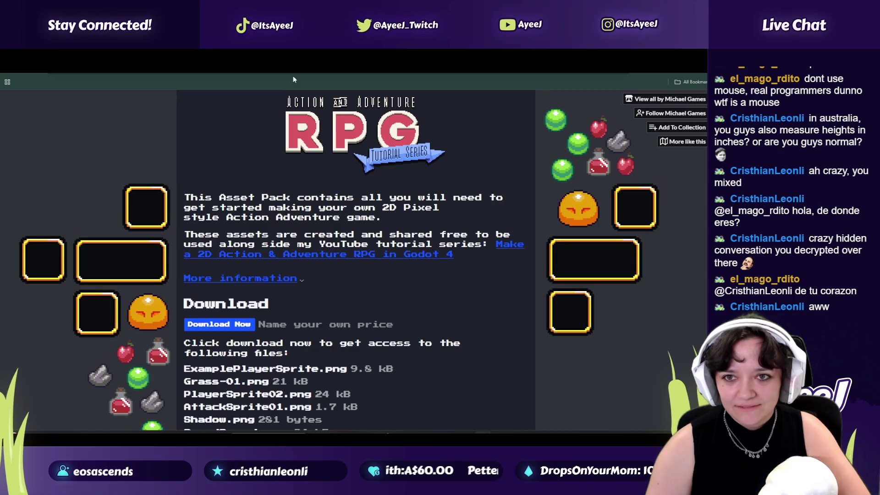
key("ctrl+Tab")
scroll(165, 331, "down", 4)
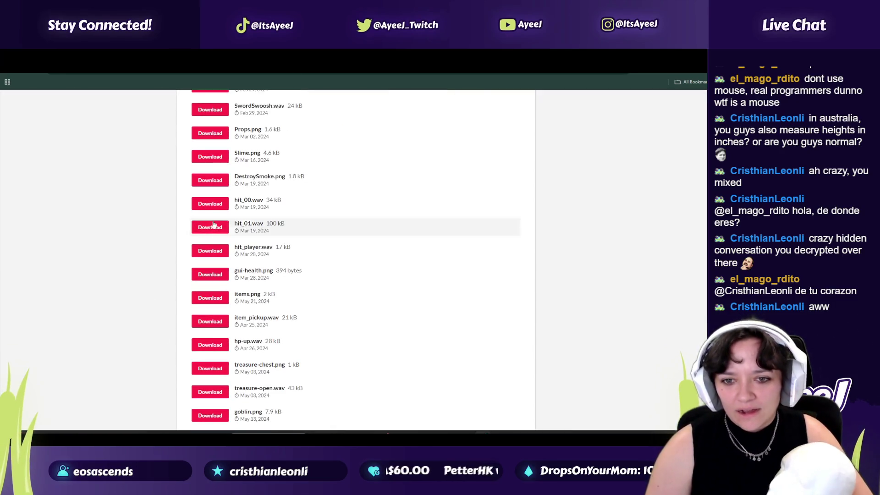
scroll(212, 224, "up", 1)
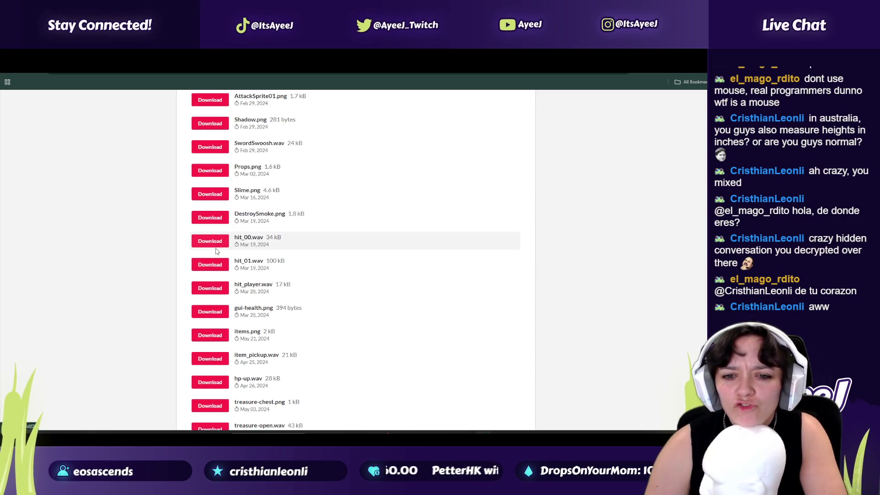
scroll(219, 248, "down", 2)
scroll(218, 249, "up", 3)
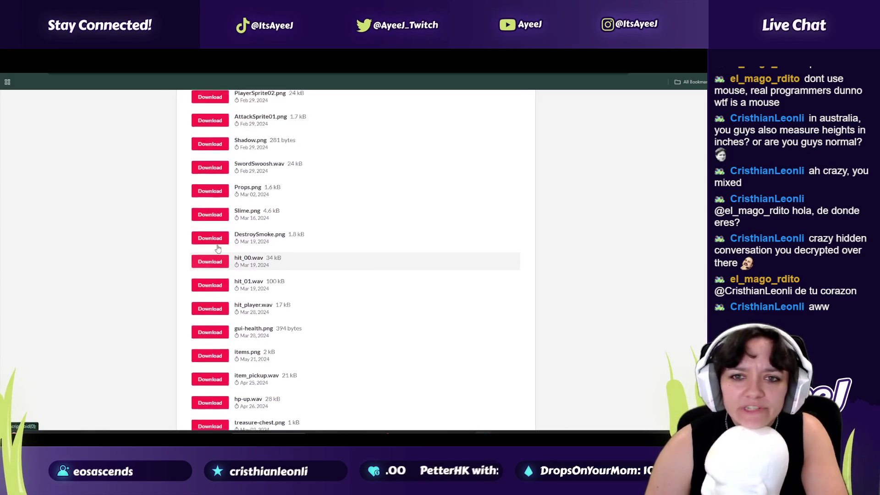
scroll(218, 248, "up", 1)
left_click(212, 248)
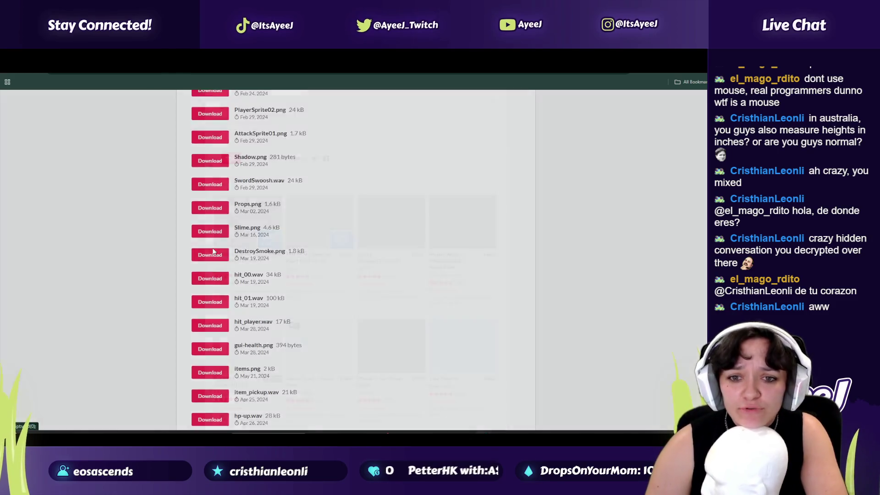
left_click(493, 97)
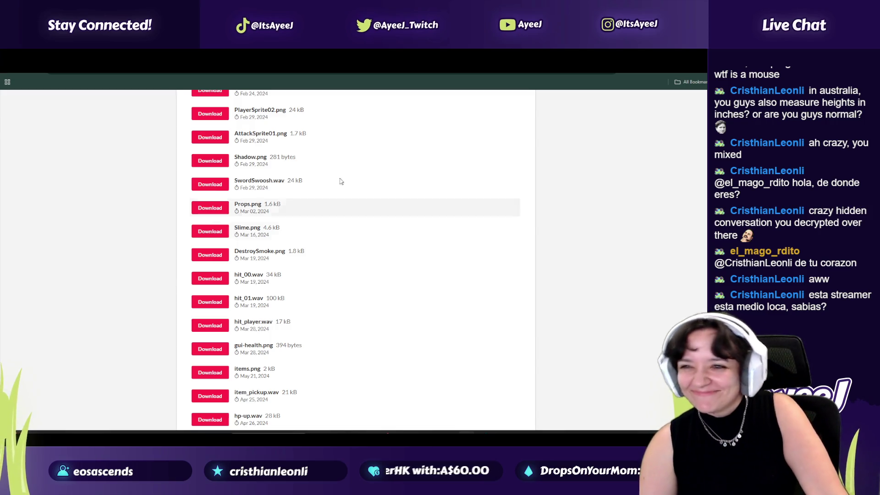
key("ctrl+Tab")
type("esta streamer esta medio loca, sabias")
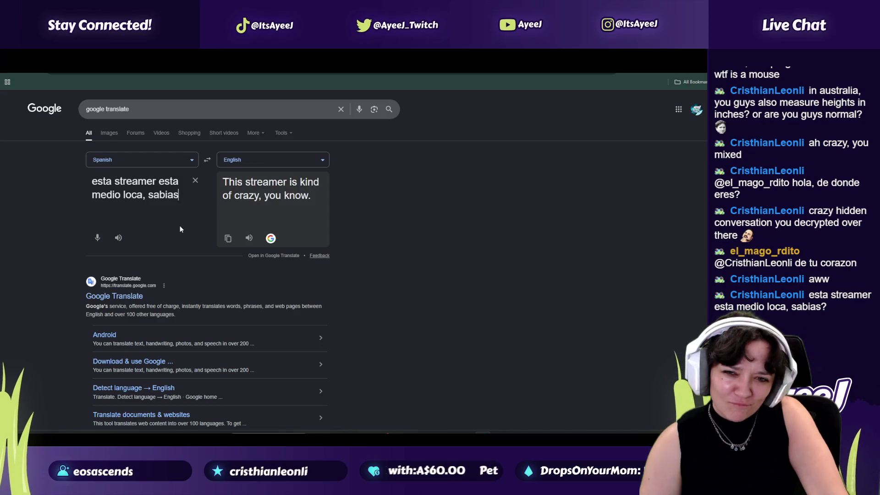
- Translate 'wow' from English to Spanish and copy the result, Guau, for chat
left_click(207, 162)
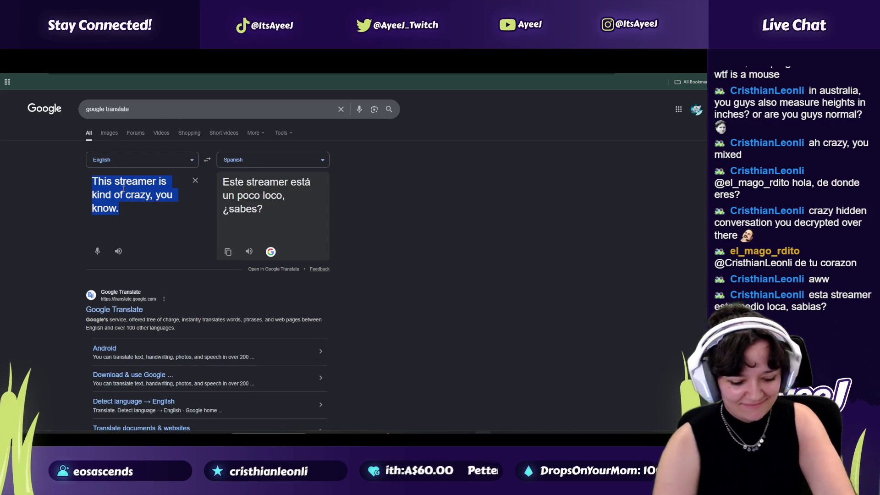
type("wow")
double_click(240, 183)
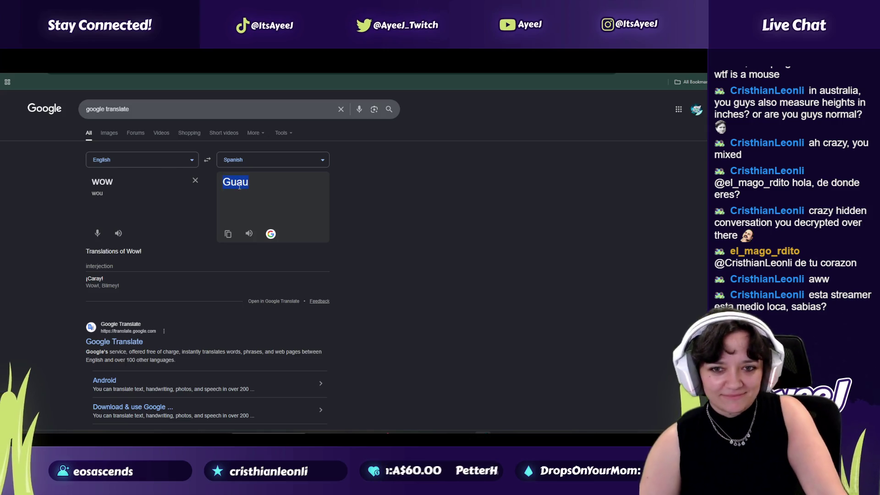
key("alt+Tab")
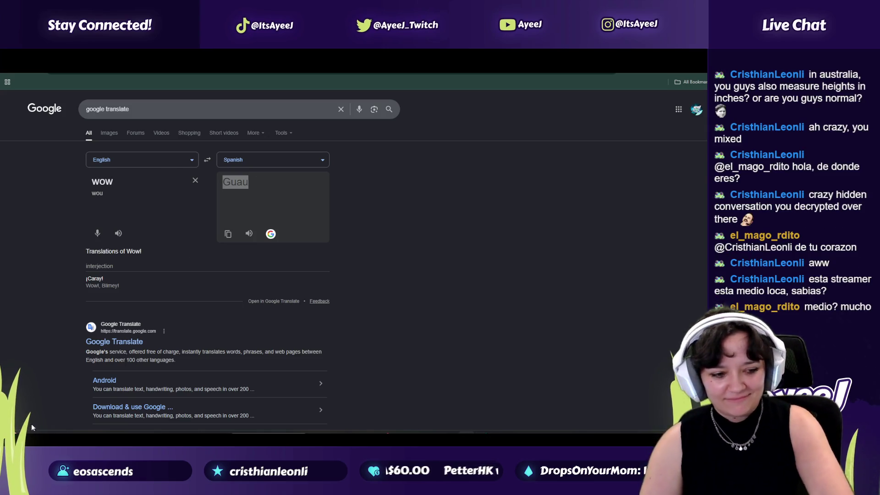
- Cycle through the browser tabs, close one, and resume the tutorial video
key("ctrl+Tab")
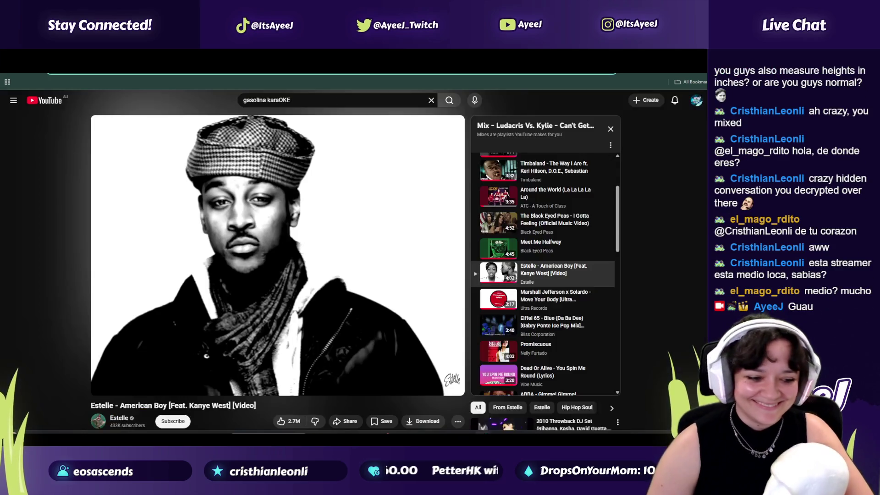
key("ctrl+Tab")
key("ctrl+Tab")
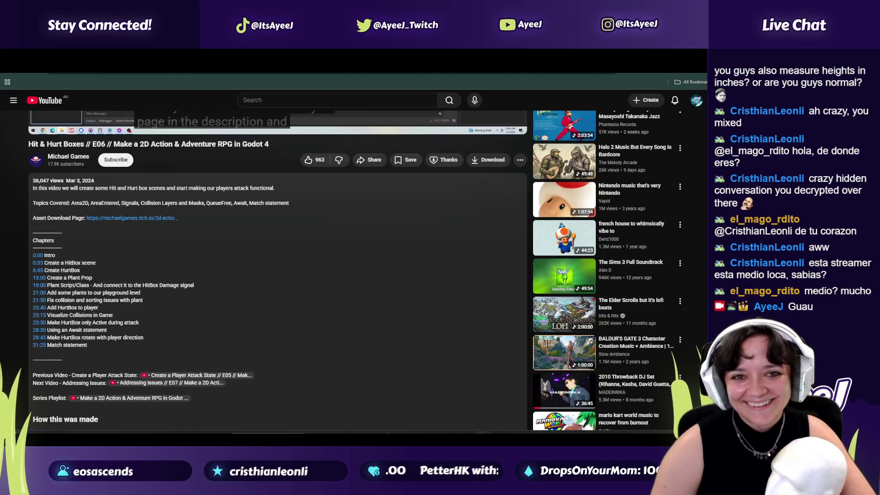
scroll(112, 231, "up", 5)
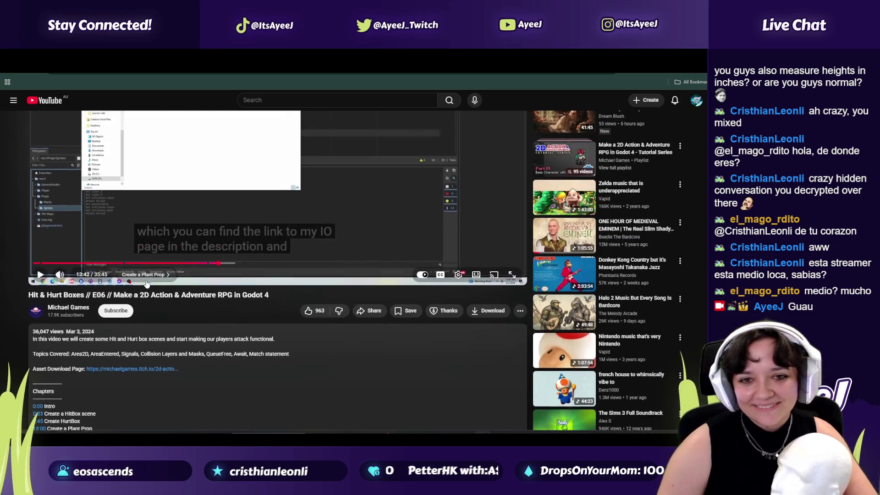
key("ctrl+Tab")
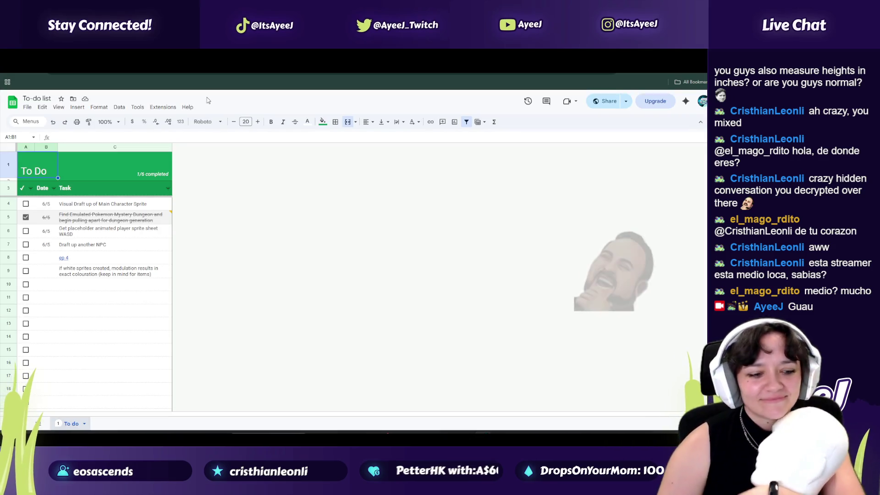
key("ctrl+shift+Tab")
key("ctrl+shift+Tab")
key("ctrl+shift+Tab")
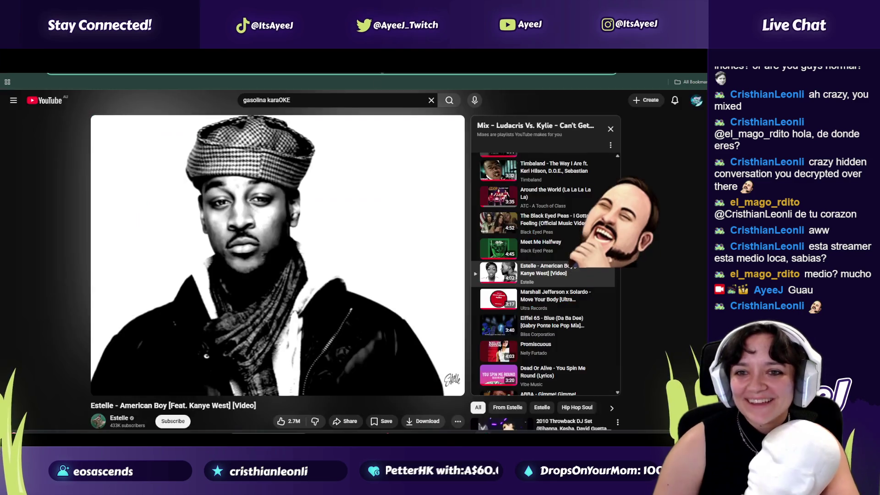
key("ctrl+Tab")
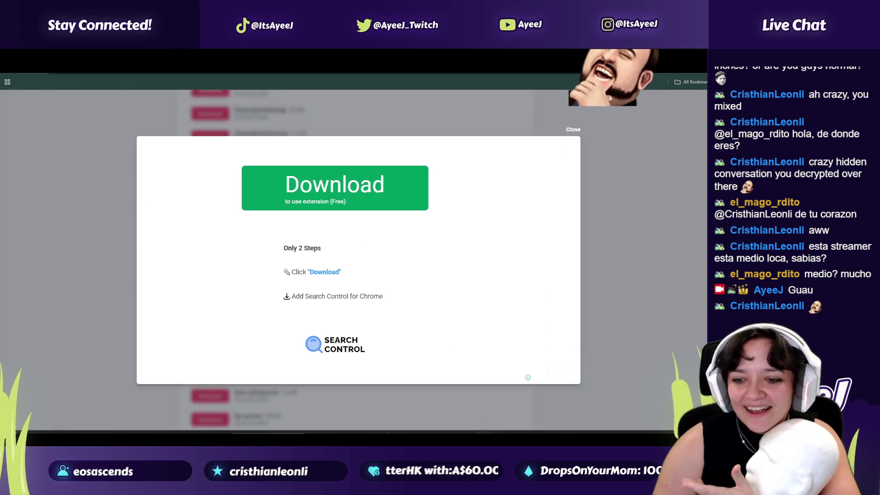
key("alt+Tab")
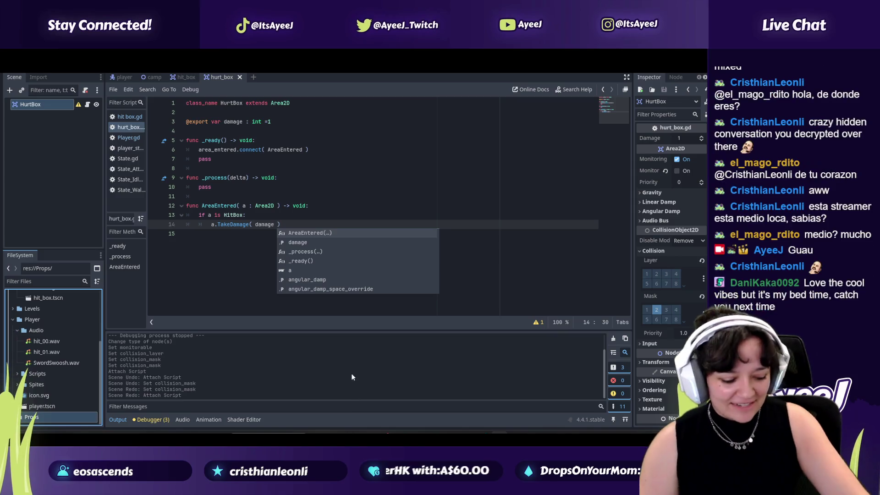
key("alt+Tab")
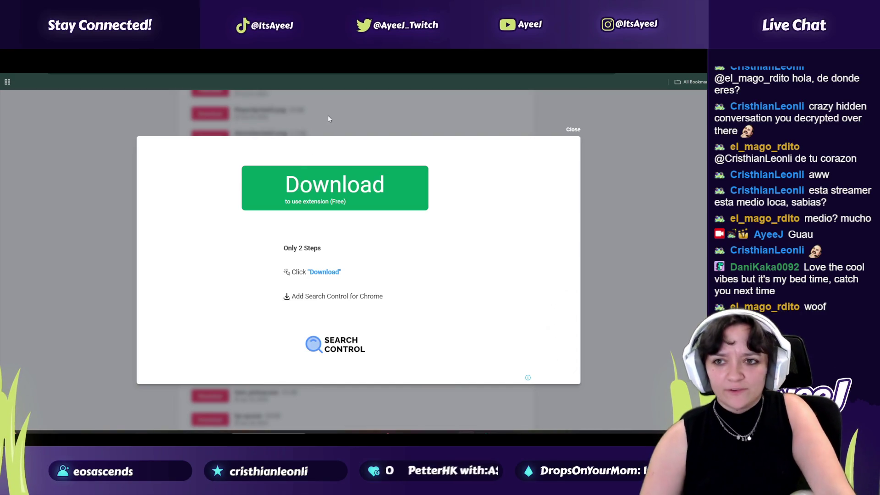
key("ctrl+w")
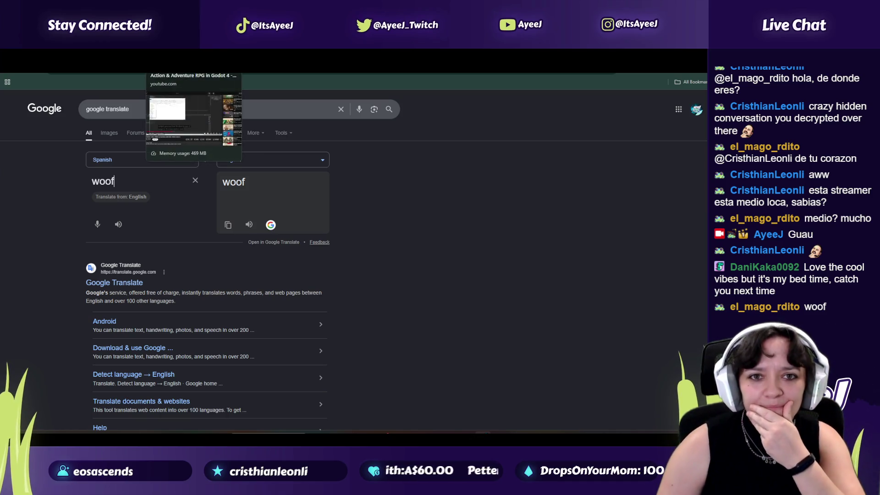
left_click(142, 69)
left_click(288, 264)
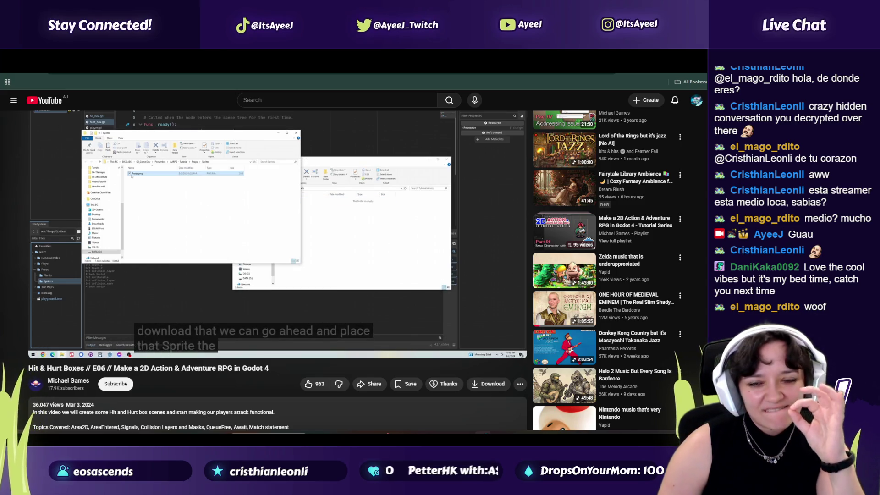
- Expand the Props folder in the FileSystem dock and select its Sprites subfolder
key("space")
key("alt+Tab")
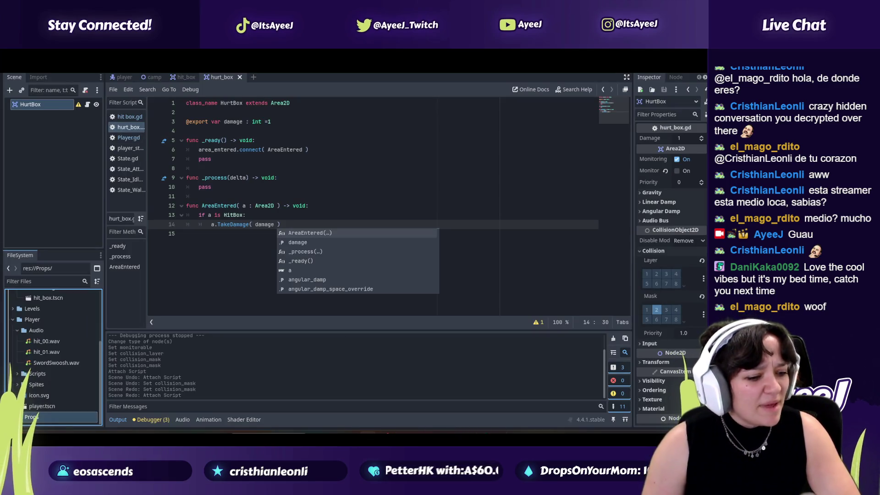
double_click(32, 416)
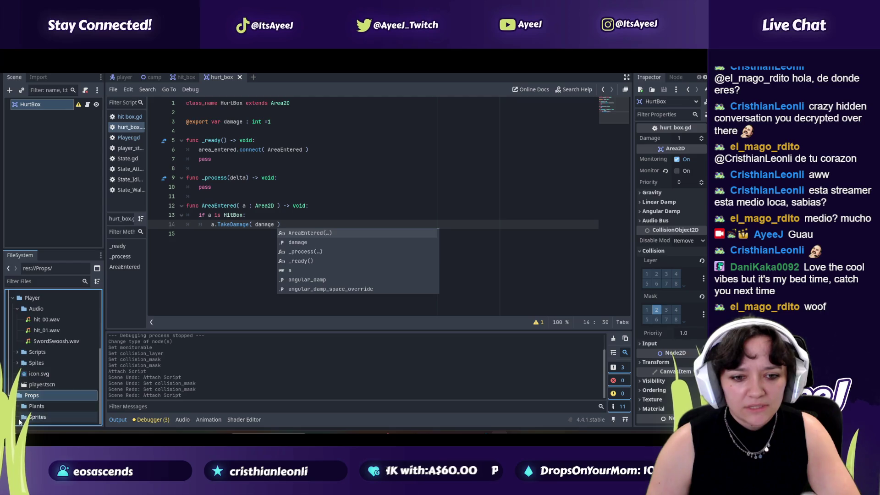
left_click(33, 416)
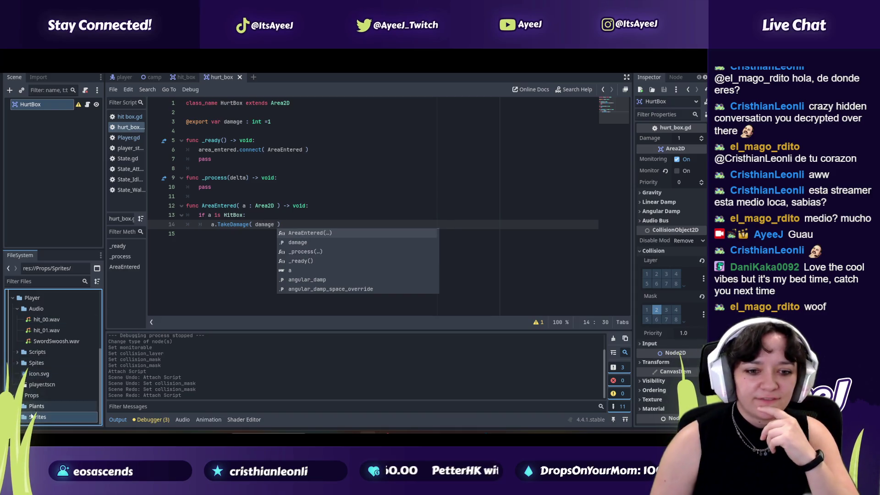
scroll(22, 418, "up", 1)
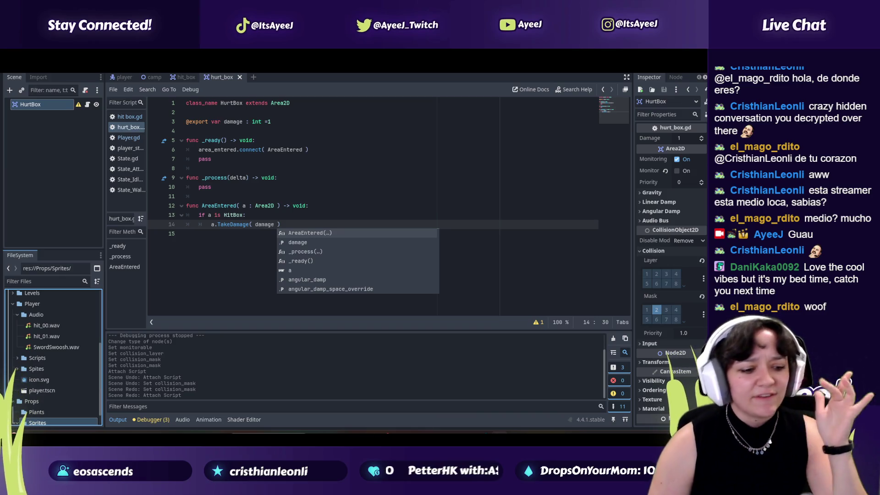
- Watch the tutorial up to about 13:57, then bring up the Plants folder's context menu
key("alt+Tab")
left_click(346, 243)
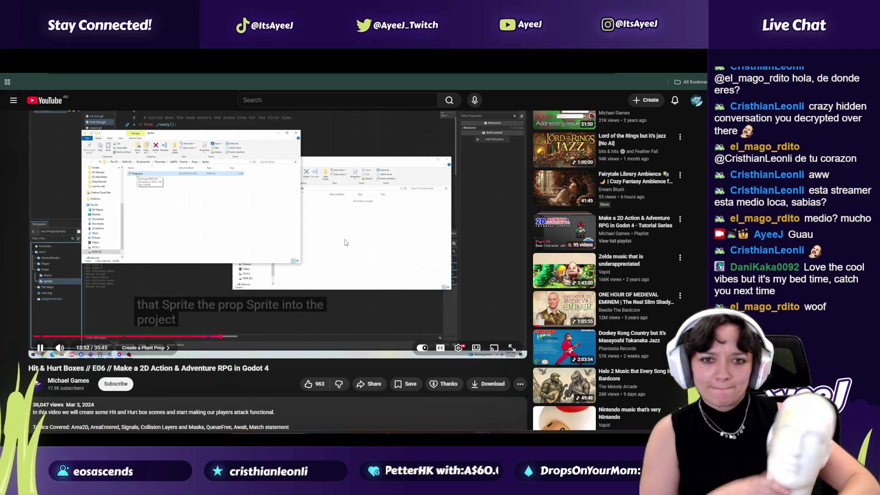
left_click(302, 238)
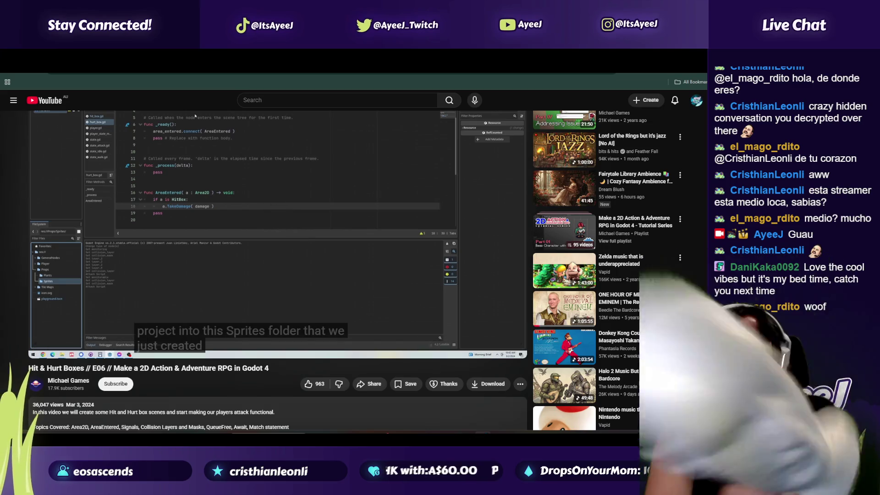
left_click(180, 286)
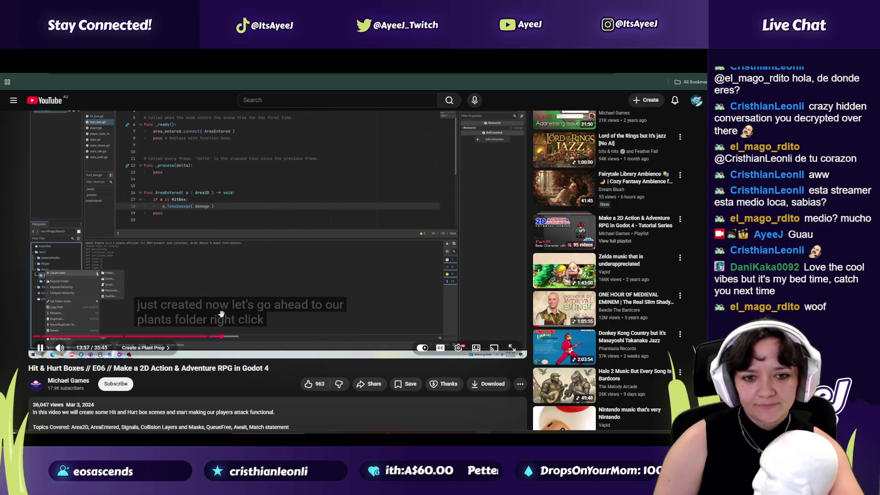
left_click(190, 252)
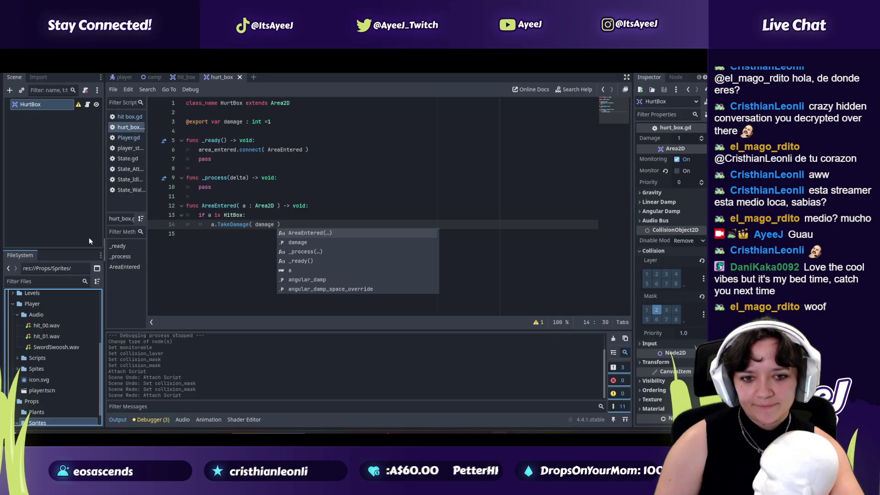
key("alt+Tab")
right_click(54, 417)
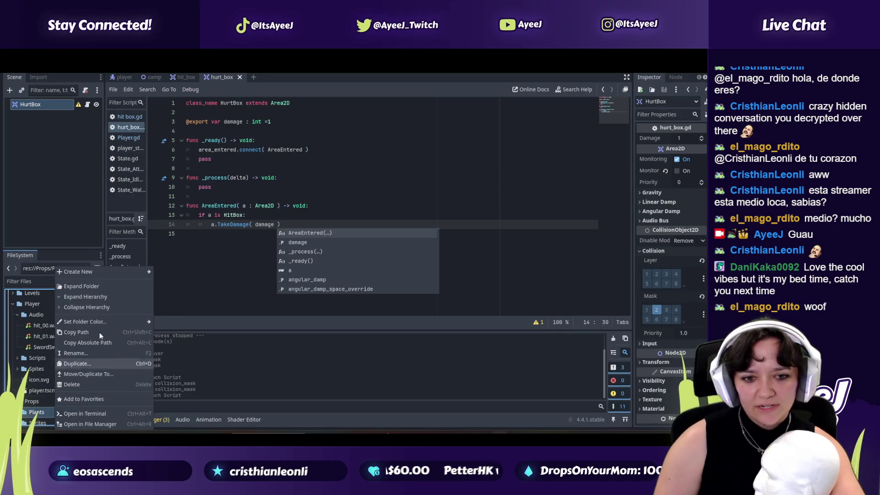
- Create a new 2D scene named 'plant' in Props/Plants, pausing the tutorial at 14:03
mouse_move(99, 268)
left_click(171, 277)
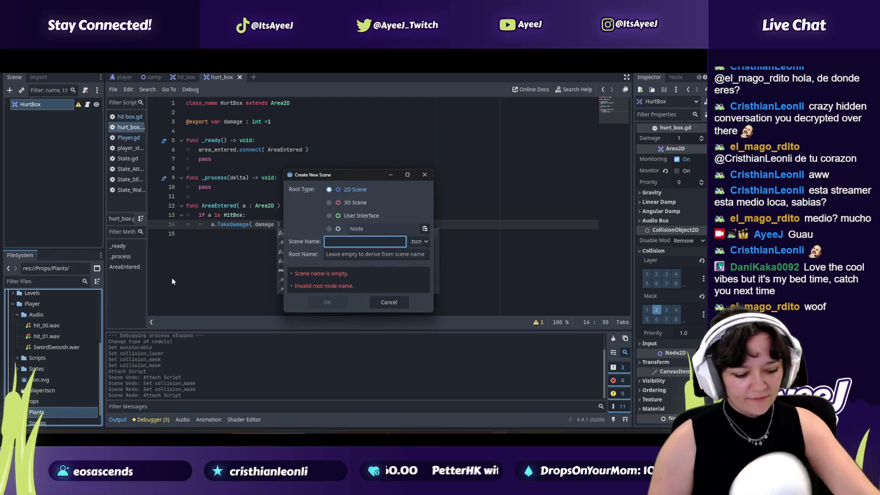
key("alt+Tab")
left_click(268, 279)
left_click(269, 279)
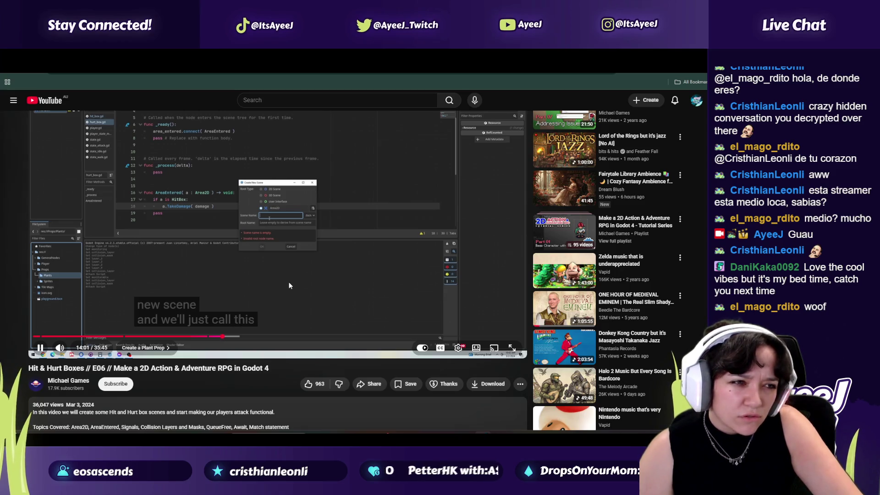
left_click(288, 284)
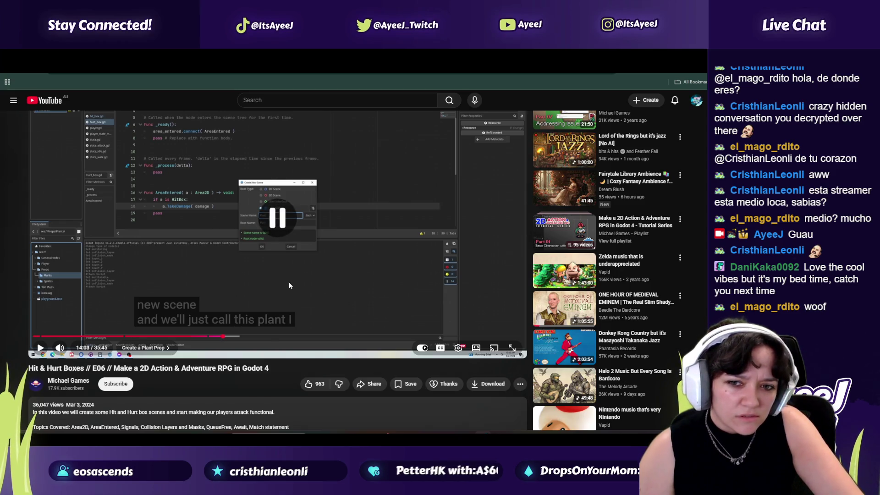
key("alt+Tab")
type("plant")
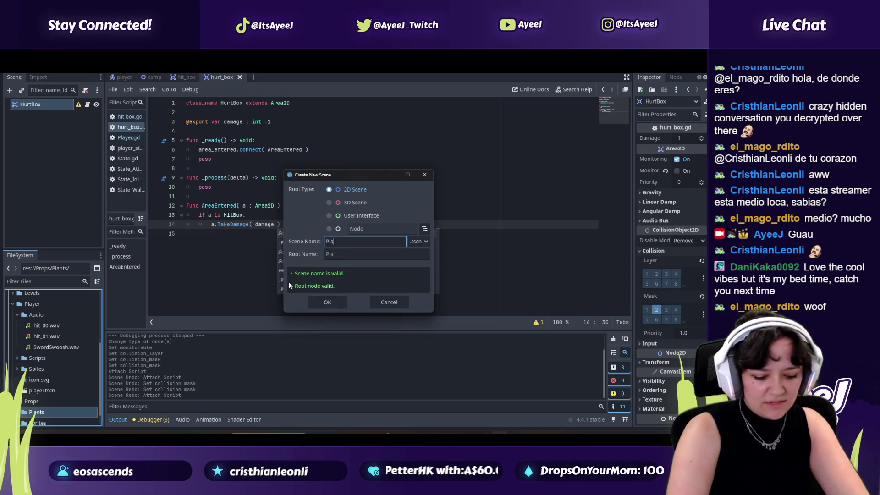
key("Return")
key("alt+Tab")
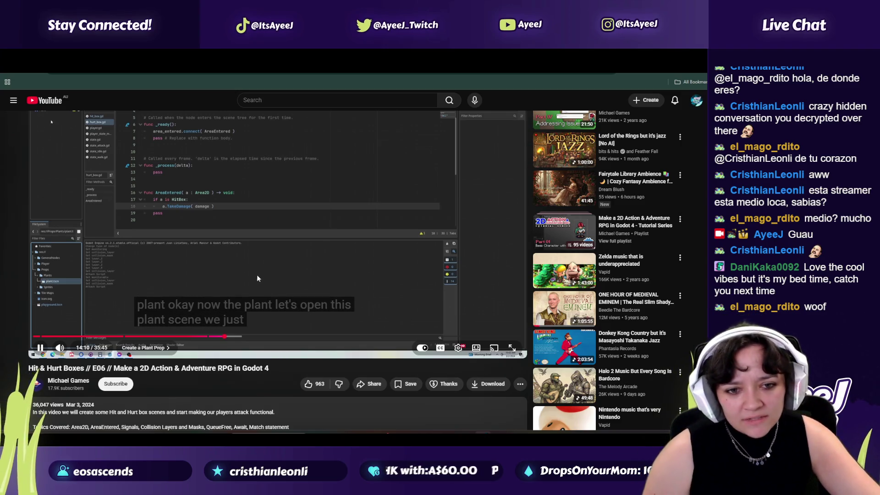
key("alt+Tab")
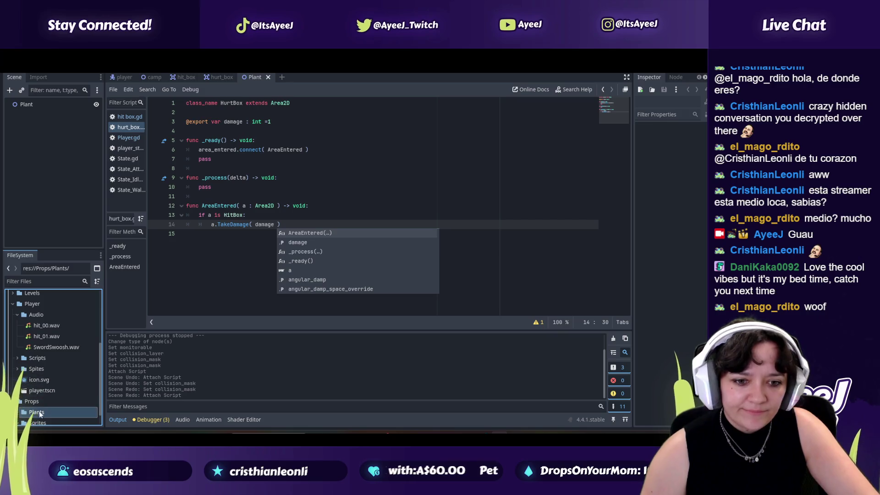
- Select the new Plant.tscn file while pausing the tutorial for reference
scroll(42, 406, "down", 2)
left_click(40, 396)
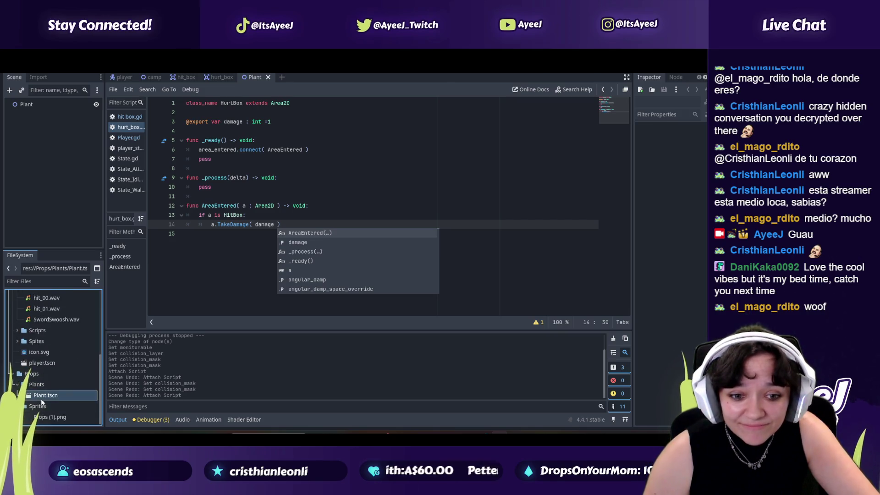
key("alt+Tab")
left_click(199, 237)
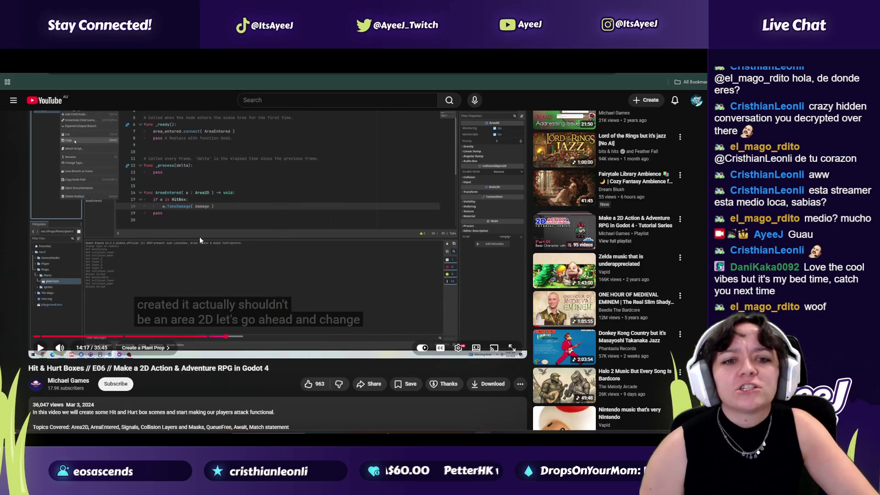
left_click(199, 236)
left_click(199, 237)
key("alt+Tab")
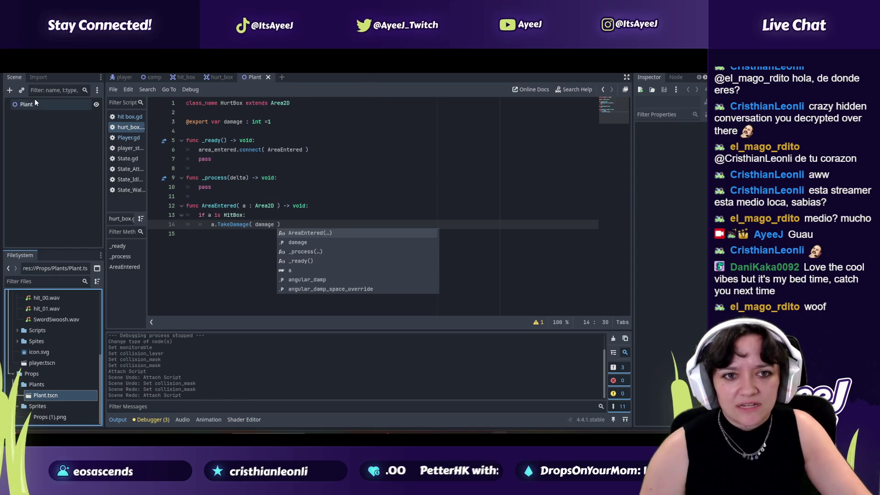
- Change the Plant root node's type to Area2D
right_click(35, 103)
left_click(74, 197)
type("Area")
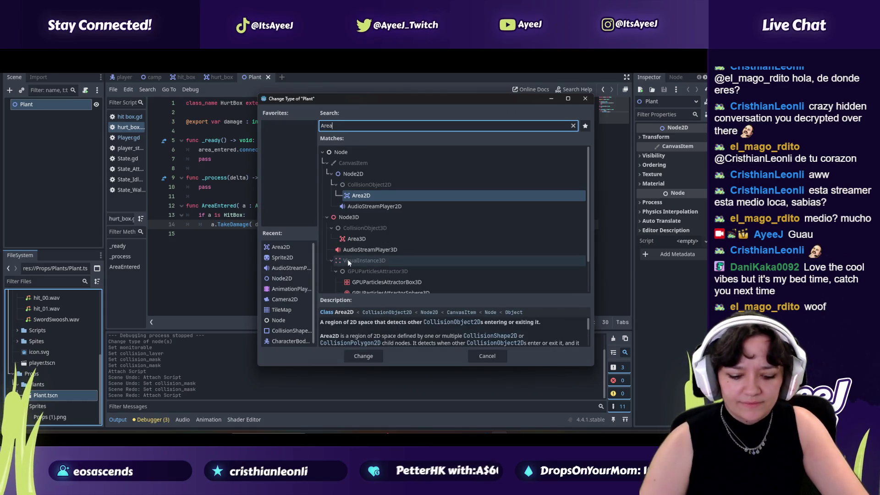
key("Return")
key("alt+Tab")
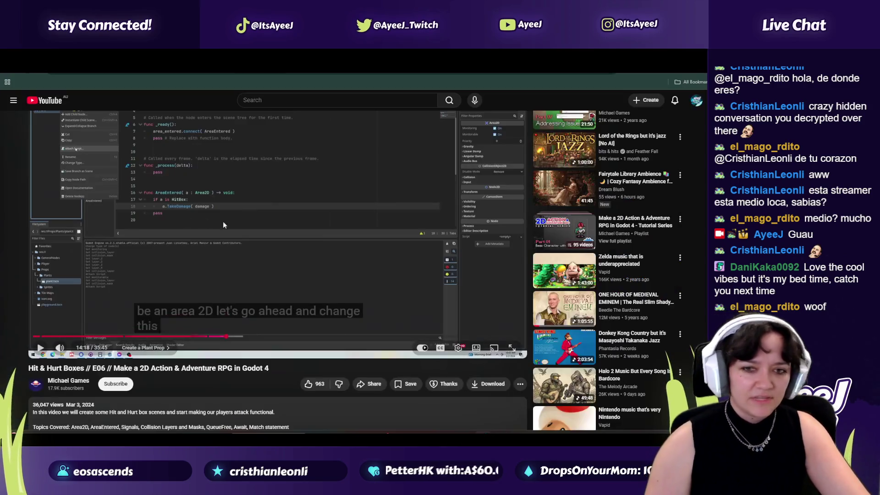
- Seek the tutorial back to 13:58, then 14:04, and pause there before returning to the translator
left_click(205, 222)
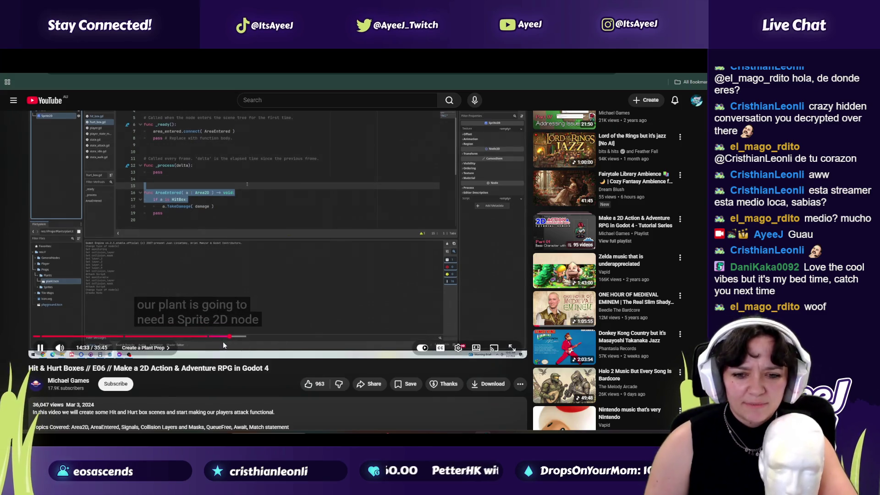
left_click(222, 337)
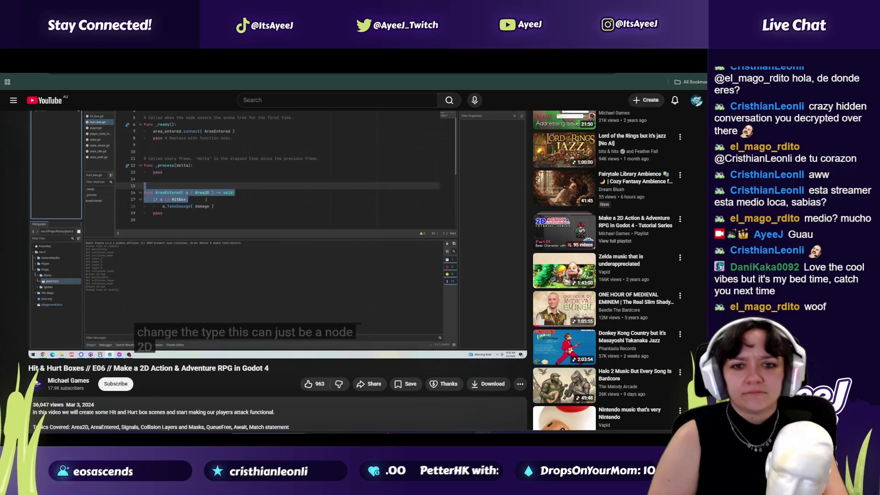
scroll(379, 205, "up", 2)
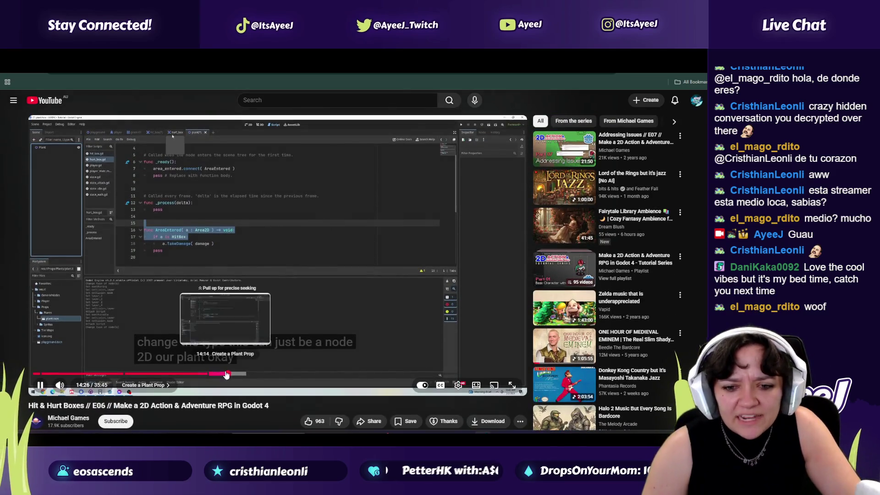
left_click(225, 375)
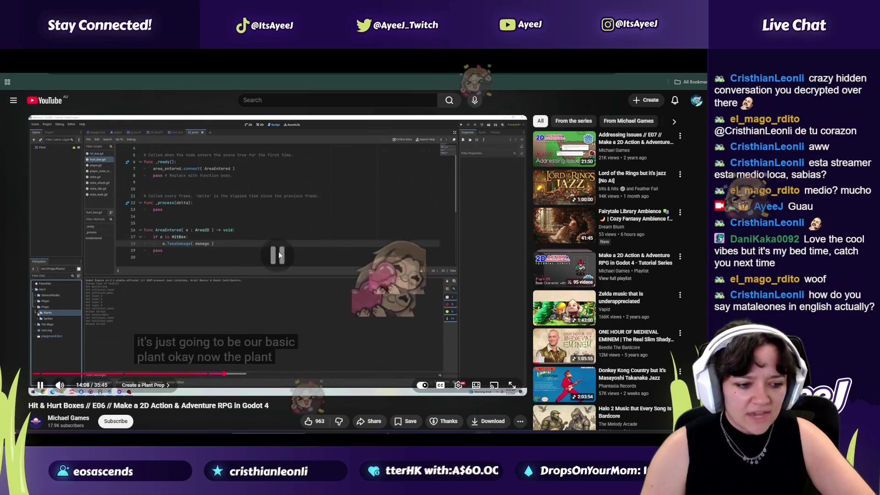
key("space")
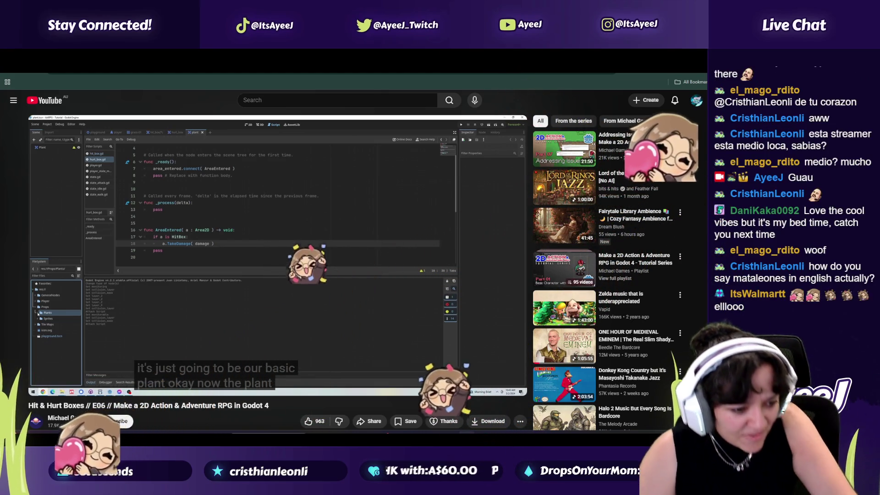
key("ctrl+Tab")
key("ctrl+a")
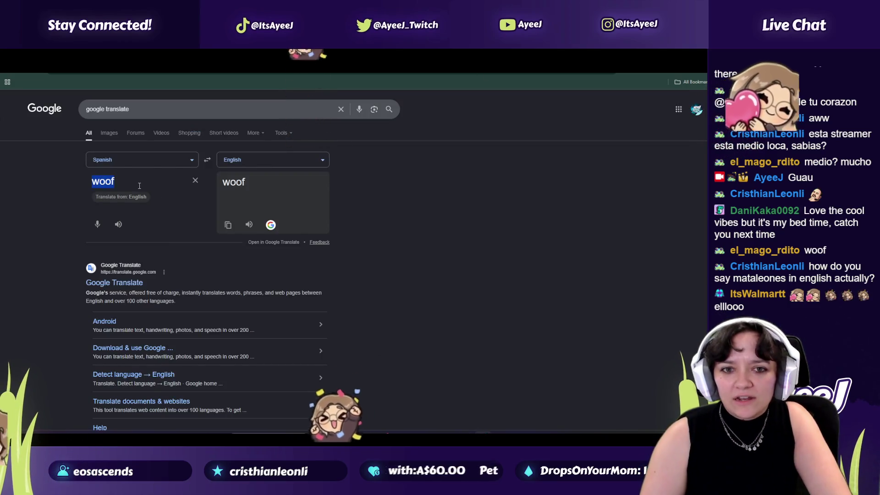
- Translate 'mataleones' to get 'lionkiller', then resume the tutorial
type("mataleones")
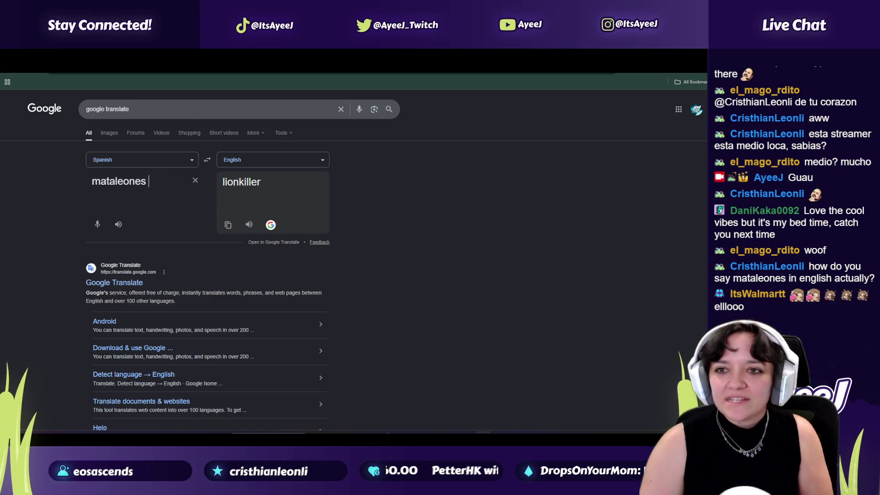
key("ctrl+Tab")
left_click(236, 275)
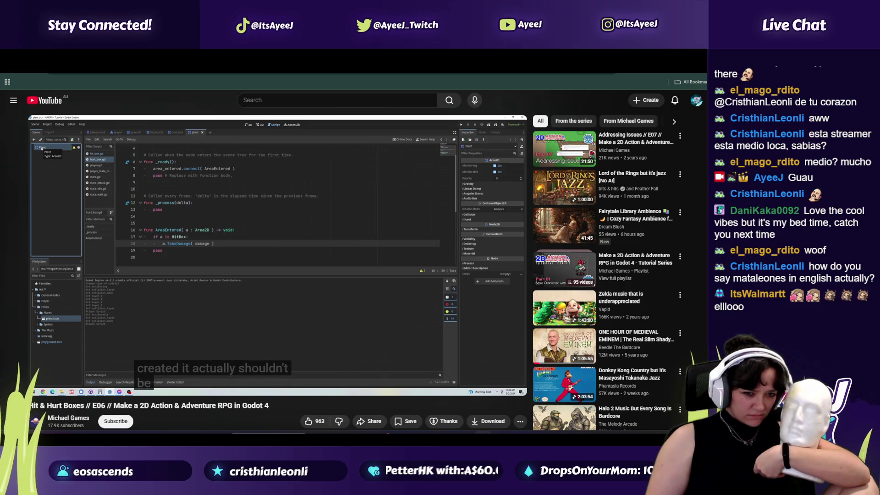
- Pause the tutorial at 14:23 and undo the Area2D change so the Plant root is Node2D
scroll(200, 236, "down", 1)
scroll(200, 237, "up", 1)
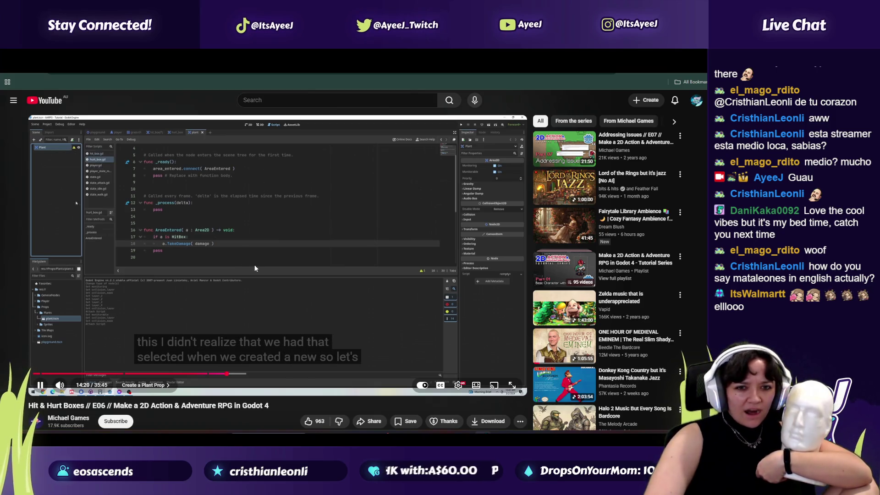
left_click(275, 278)
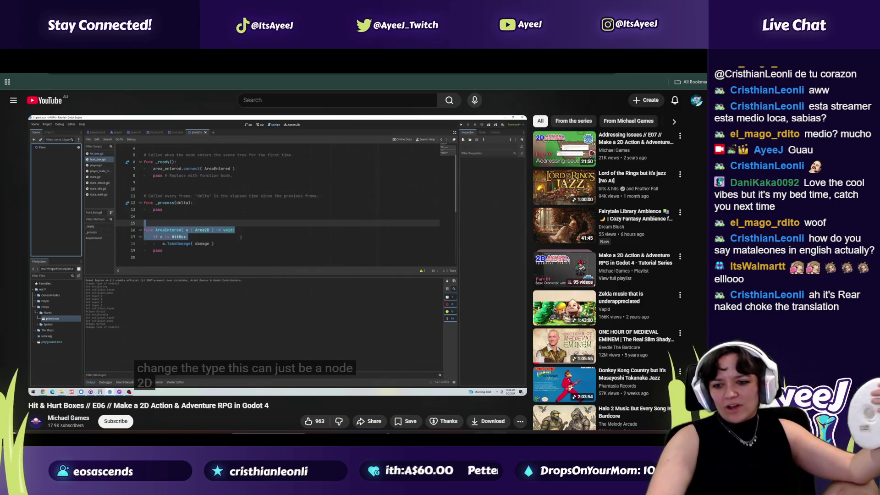
key("alt+Tab")
key("ctrl+z")
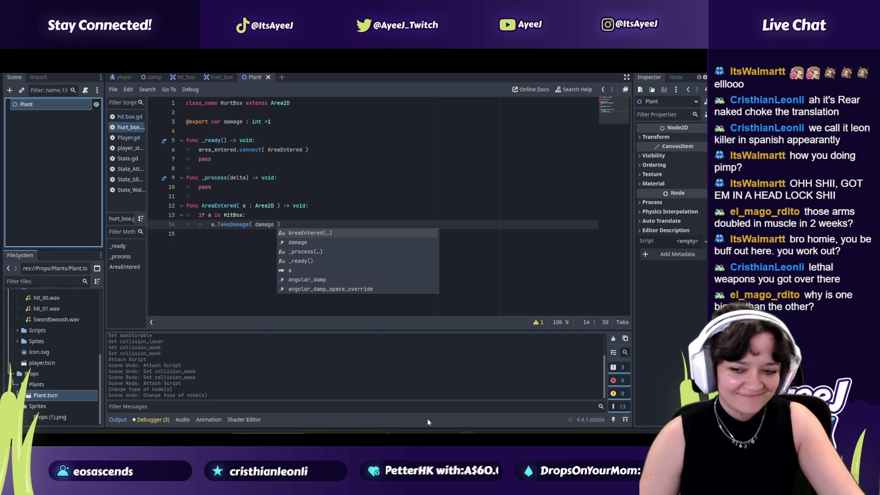
- Switch from the Godot editor to the YouTube Hit & Hurt Boxes tutorial in the browser
key("alt+Tab")
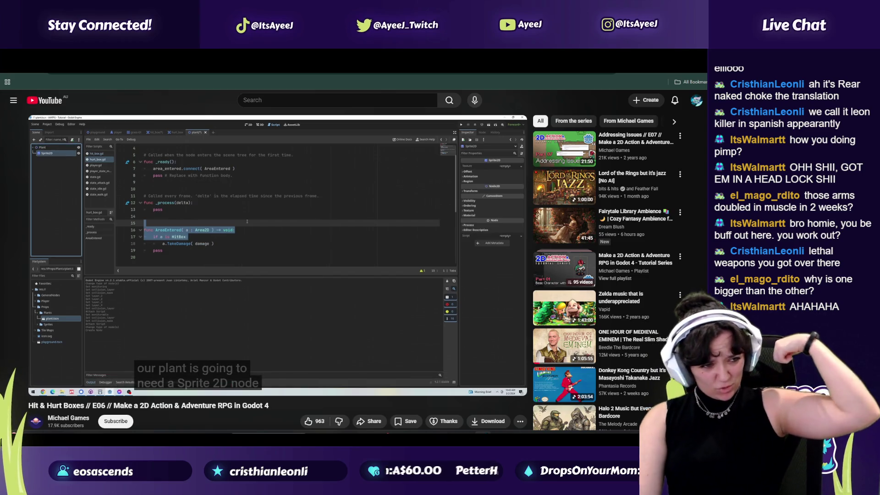
- Rewind the tutorial to 14:14, watch through the Sprite2D step, then return to Godot
left_click(337, 256)
left_click(225, 373)
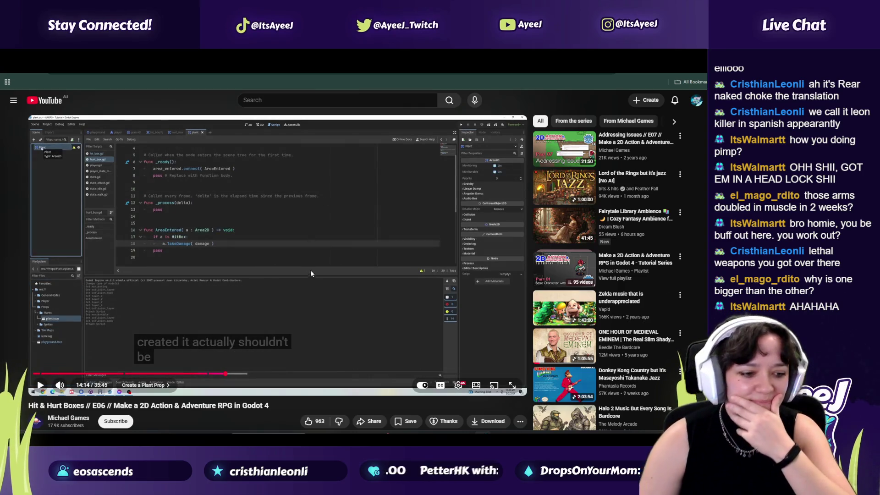
left_click(327, 262)
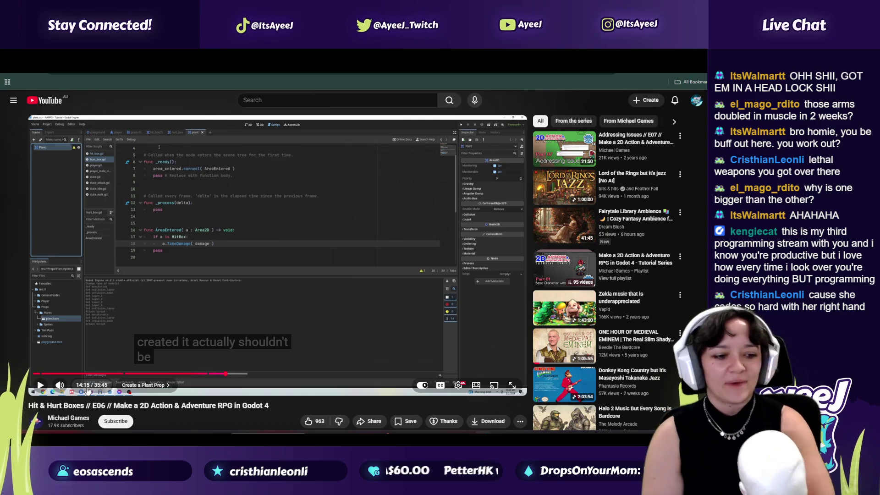
left_click(210, 269)
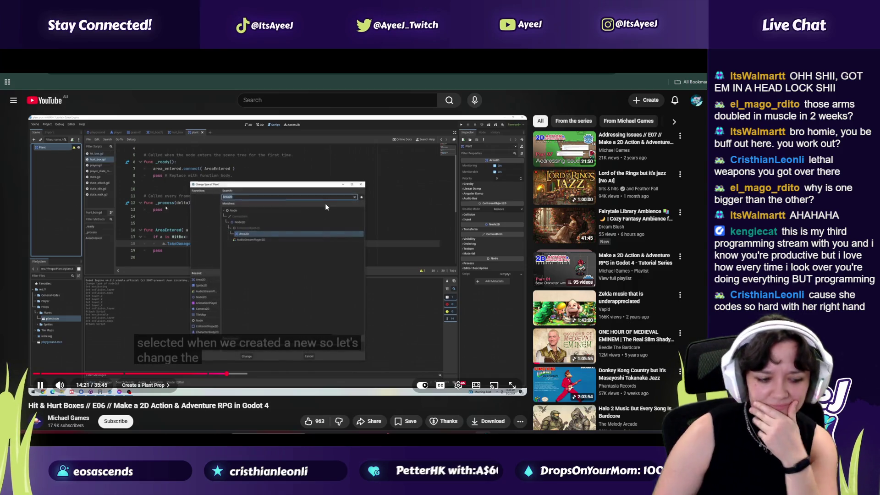
key("space")
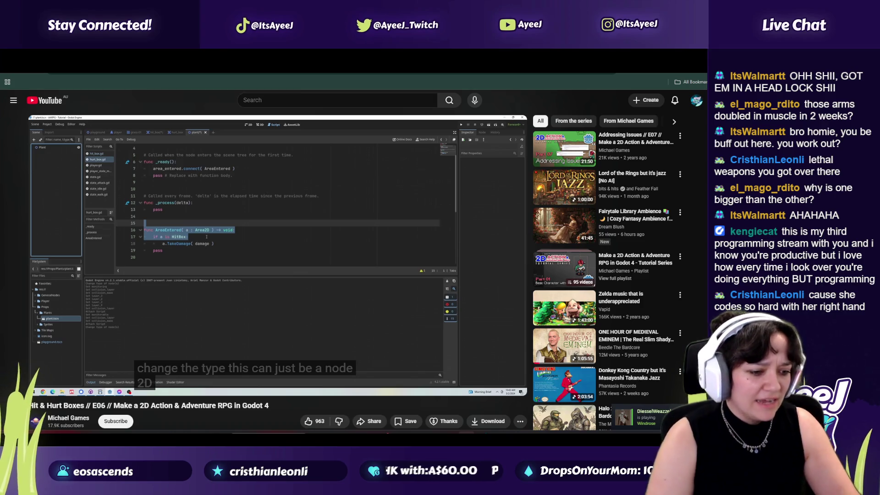
mouse_move(260, 205)
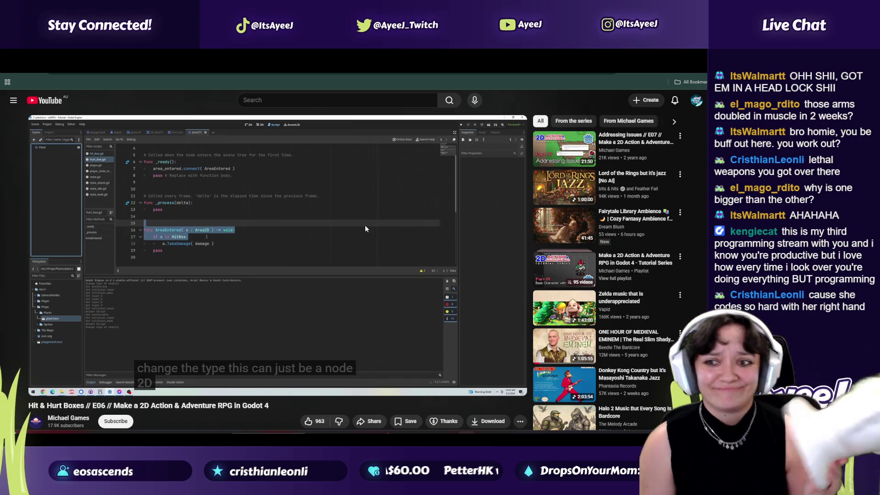
left_click(364, 228)
left_click(365, 228)
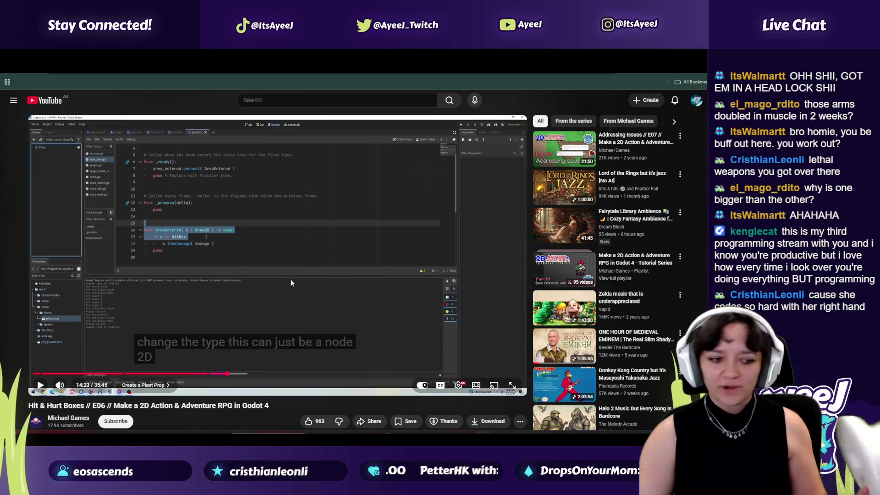
left_click(232, 284)
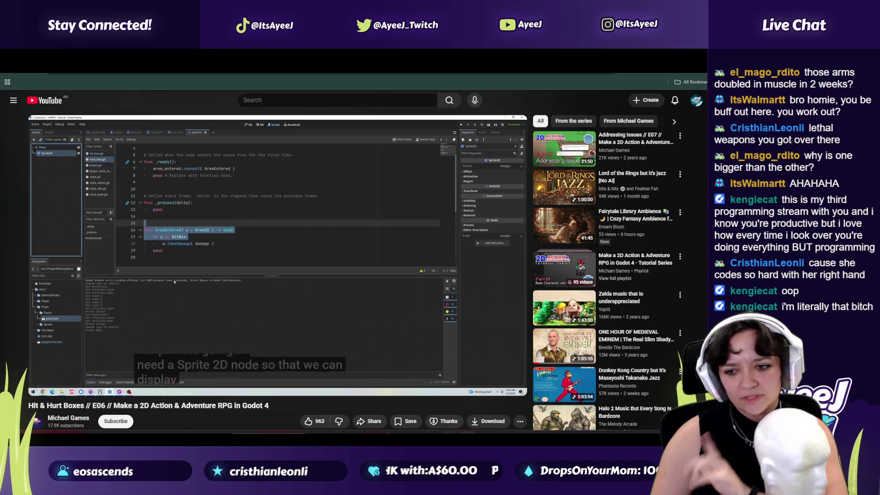
left_click(411, 306)
key("alt+Tab")
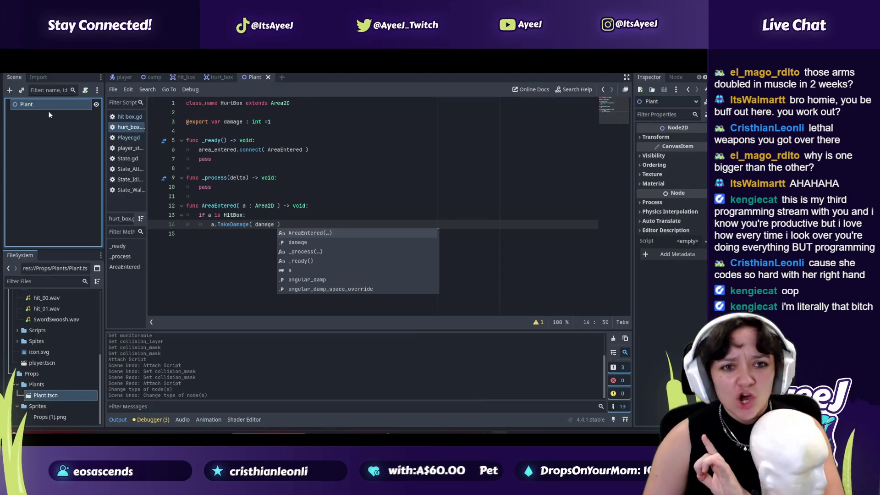
- Add a Sprite2D child under the Plant node by searching 'spri', then resume the tutorial
right_click(46, 106)
left_click(69, 117)
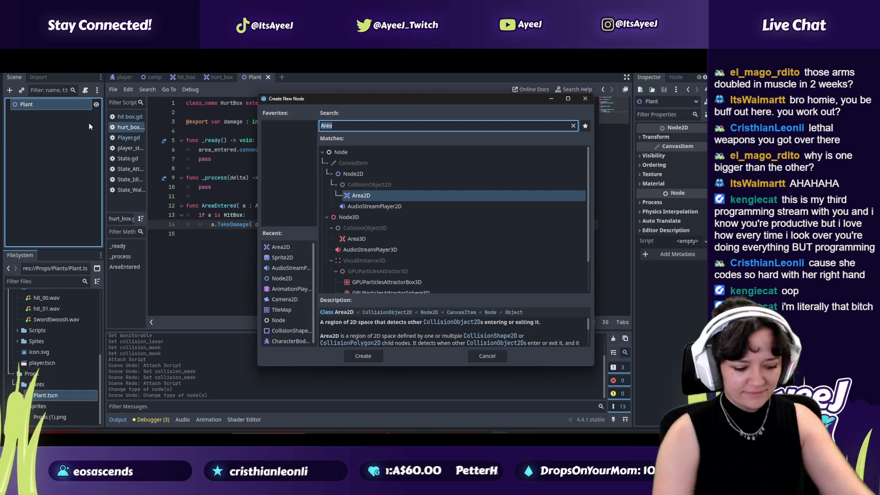
type("spri")
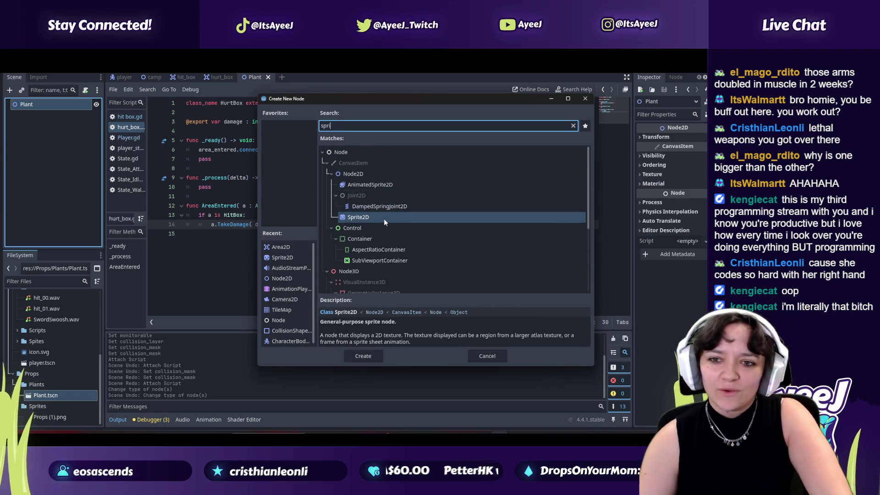
double_click(385, 219)
key("alt+Tab")
left_click(322, 244)
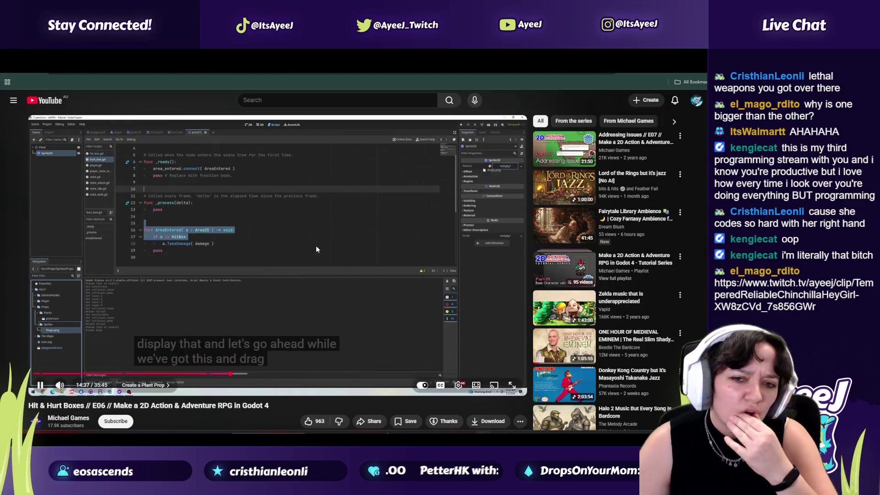
- Pause the tutorial, play the viewer's Twitch clip at 2x speed, then close its tab
key("space")
key("ctrl+Tab")
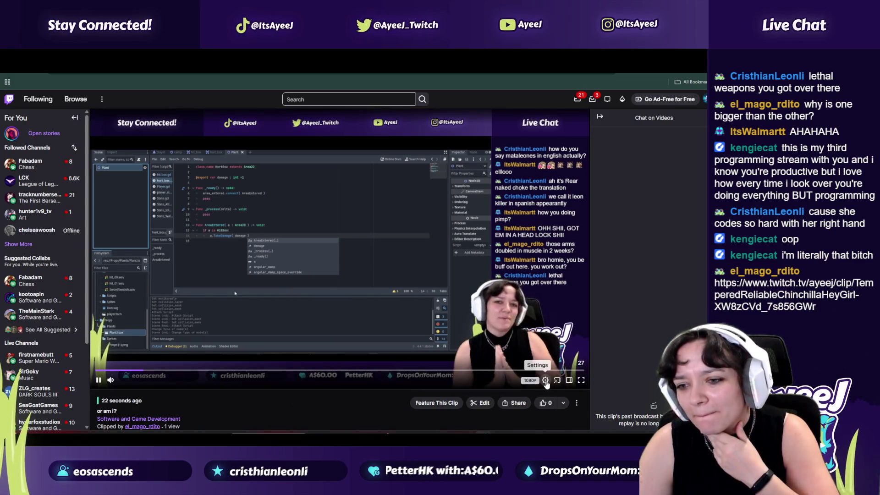
left_click(546, 381)
left_click(481, 302)
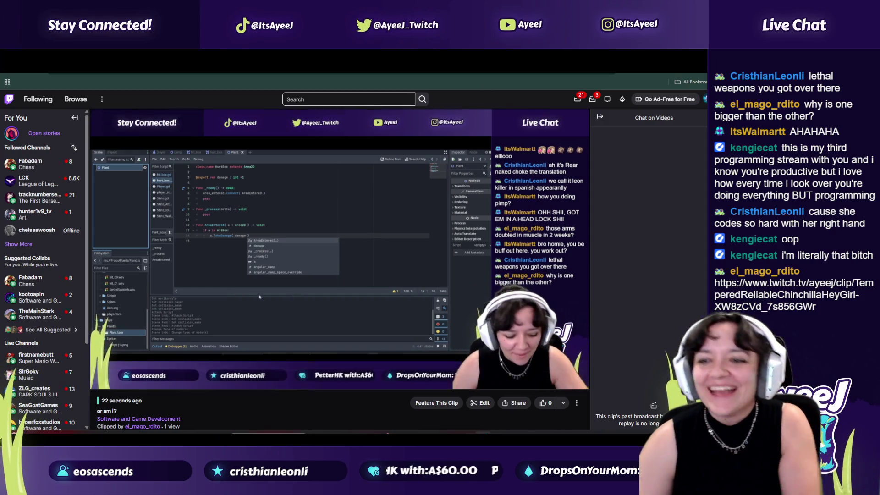
key("ctrl+w")
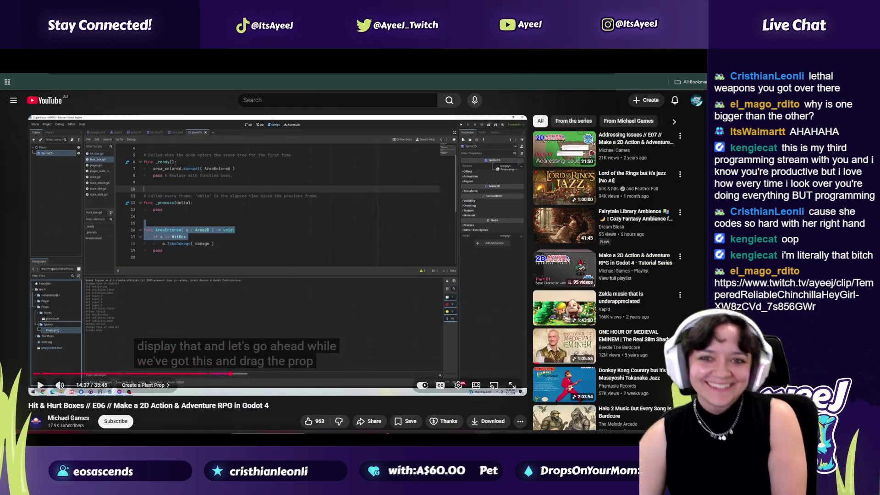
- Play the tutorial past 14:50 to where the props sprite sheet goes onto the Sprite2D
left_click(225, 303)
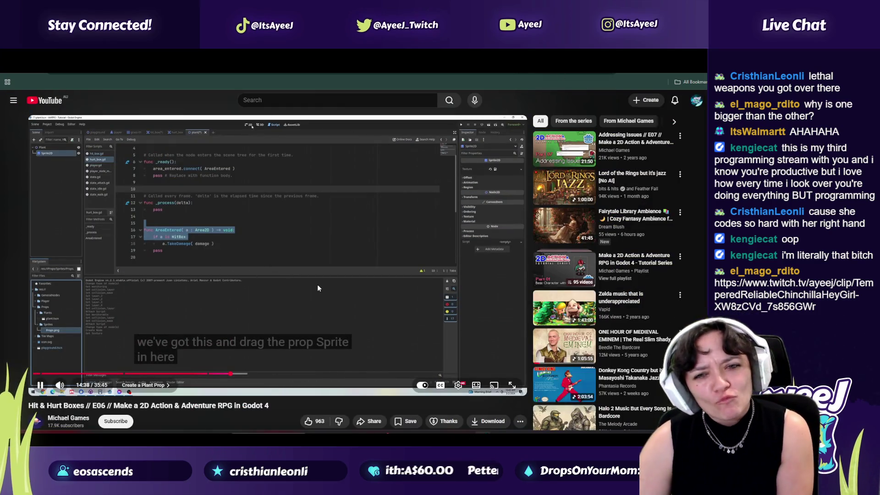
left_click(317, 288)
key("super")
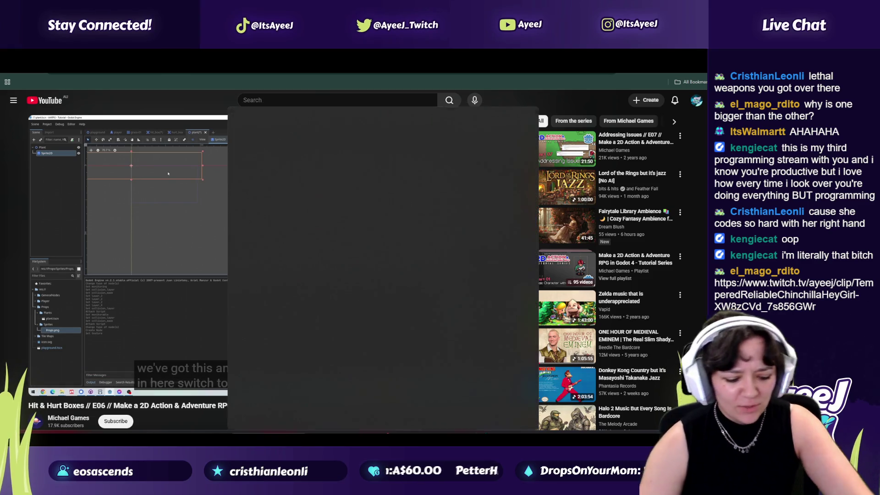
left_click(192, 288)
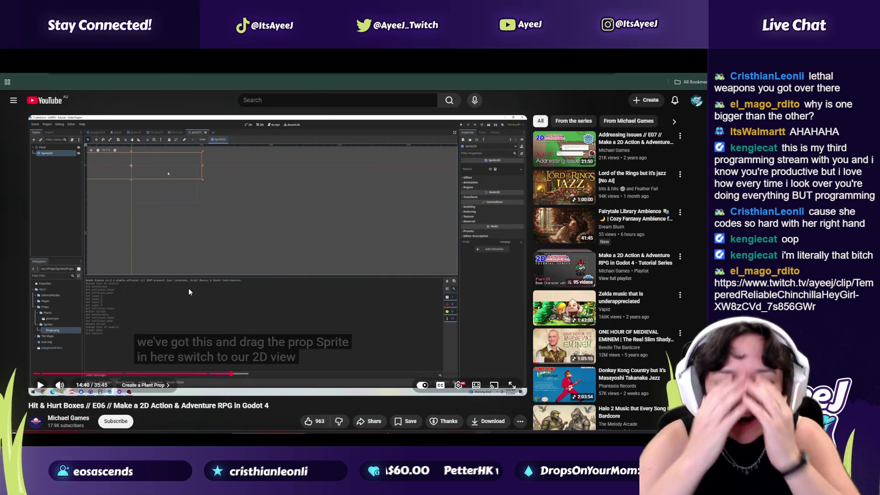
left_click(242, 236)
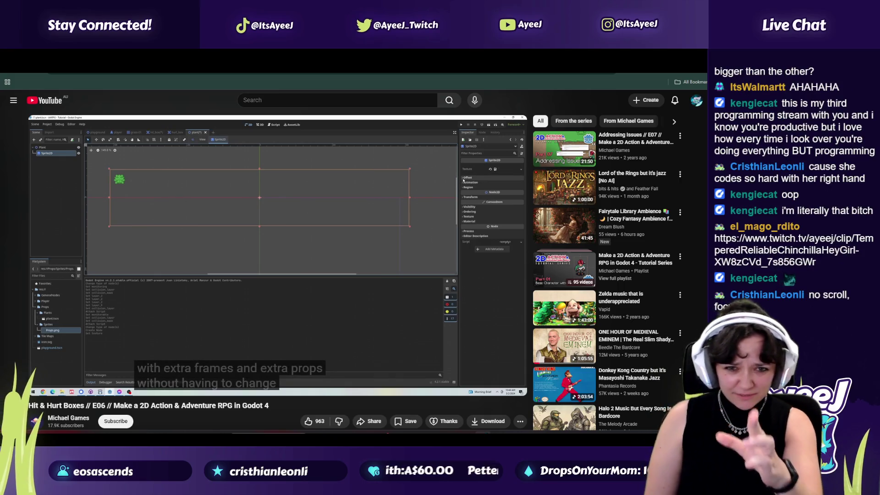
left_click(291, 249)
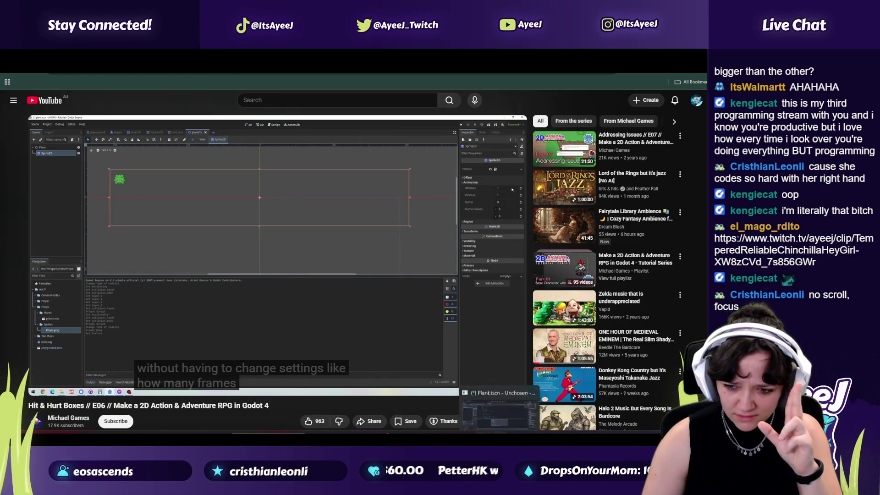
- Drag Props (1).png into the Sprite2D's Texture slot and save the Plant scene
left_click(499, 412)
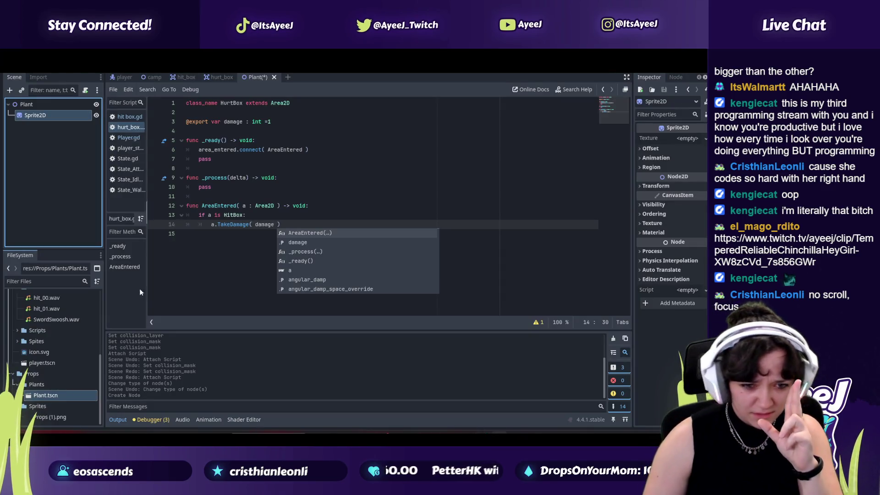
mouse_move(46, 418)
left_mouse_down()
mouse_move(43, 120)
mouse_move(687, 138)
left_mouse_up()
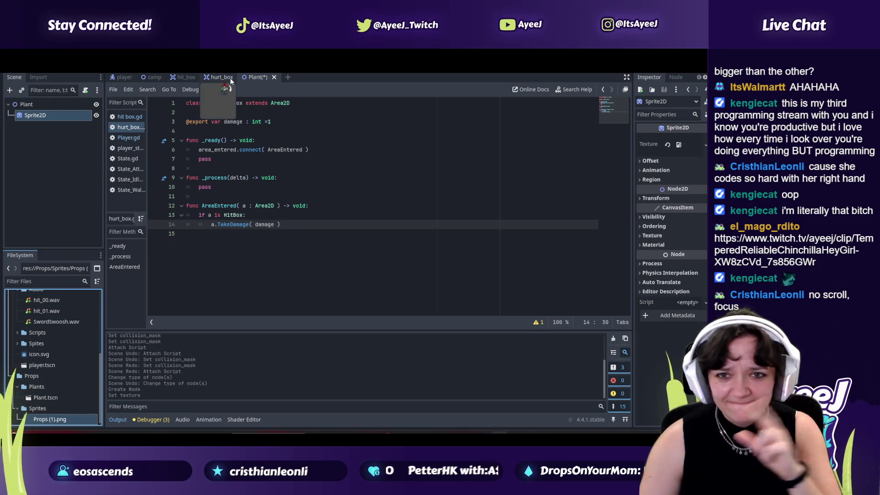
key("ctrl+s")
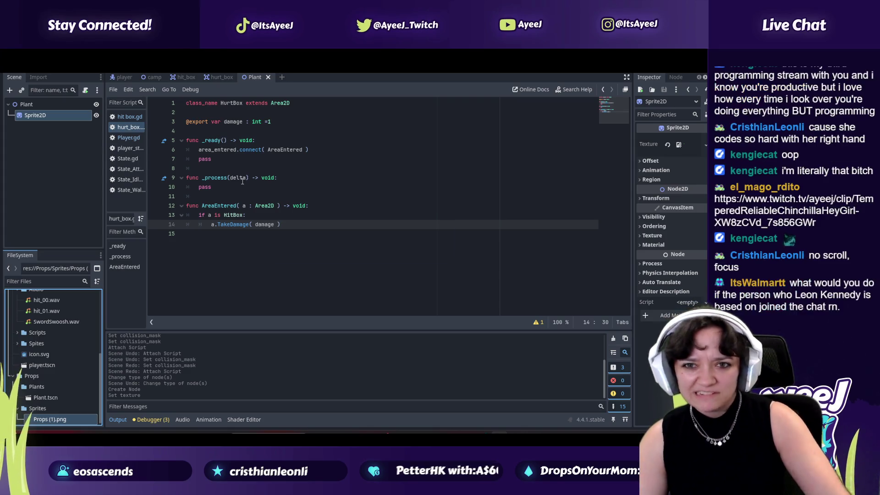
- Detach the script editor and bring the 2D view forward, zoomed to the small green sprite
left_click(625, 89)
left_click(202, 156)
left_click(323, 267)
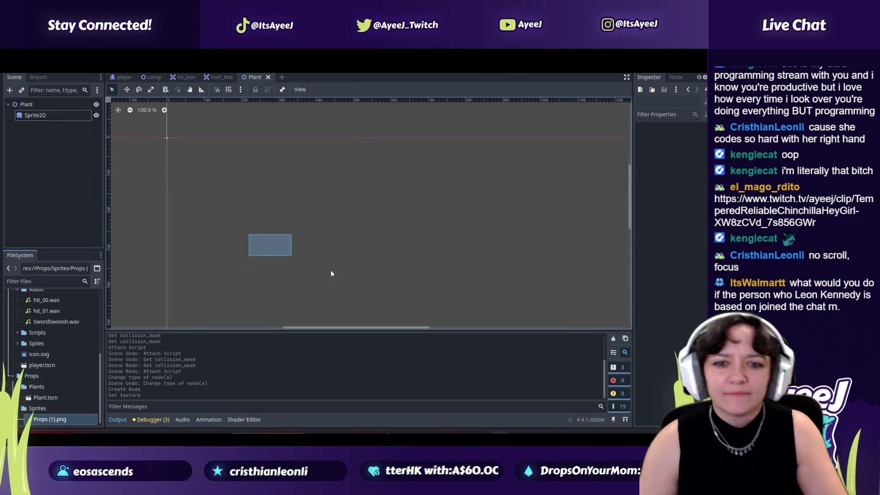
left_click(127, 89)
scroll(401, 300, "down", 5)
mouse_move(389, 326)
left_mouse_down()
mouse_move(282, 324)
mouse_move(297, 329)
left_mouse_up()
scroll(440, 251, "down", 3)
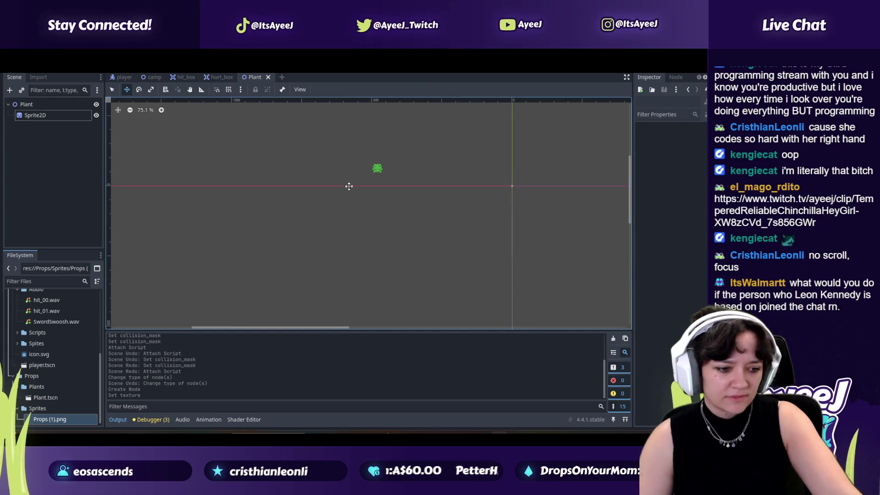
key("alt+Tab")
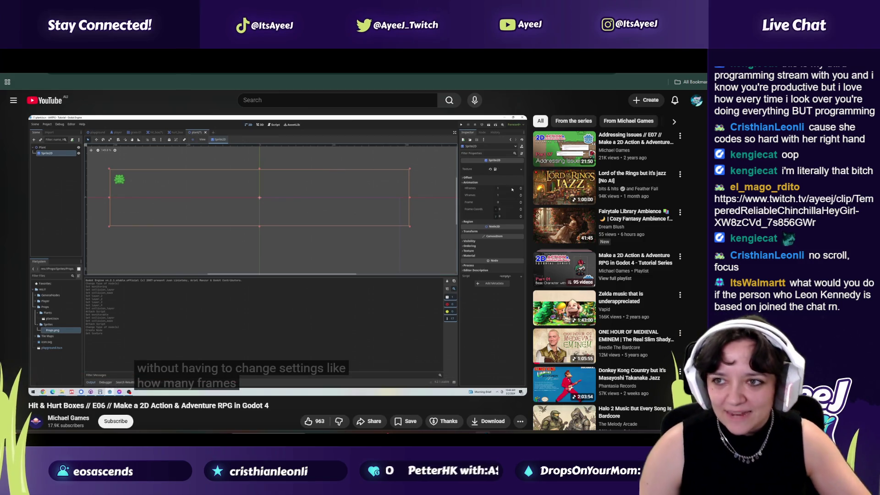
- Search Google for 'leon kennedy va' in a new tab, then return to the tutorial
key("ctrl+t")
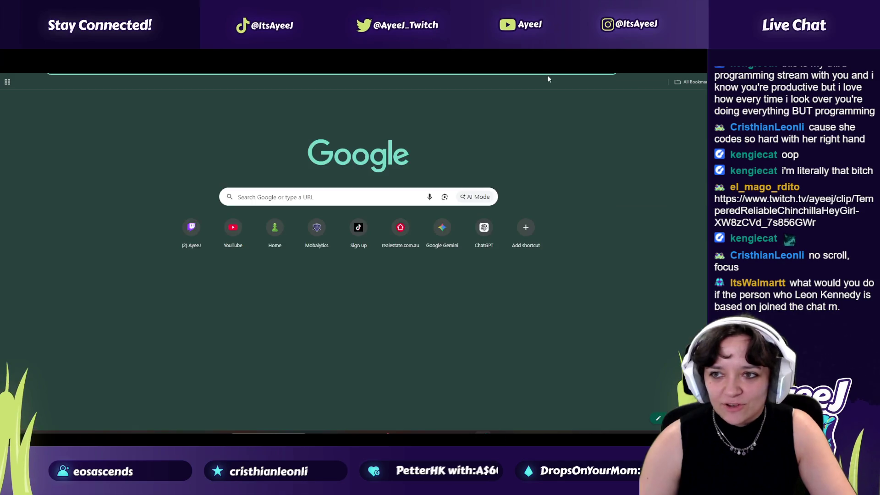
type("le")
key("BackSpace")
key("BackSpace")
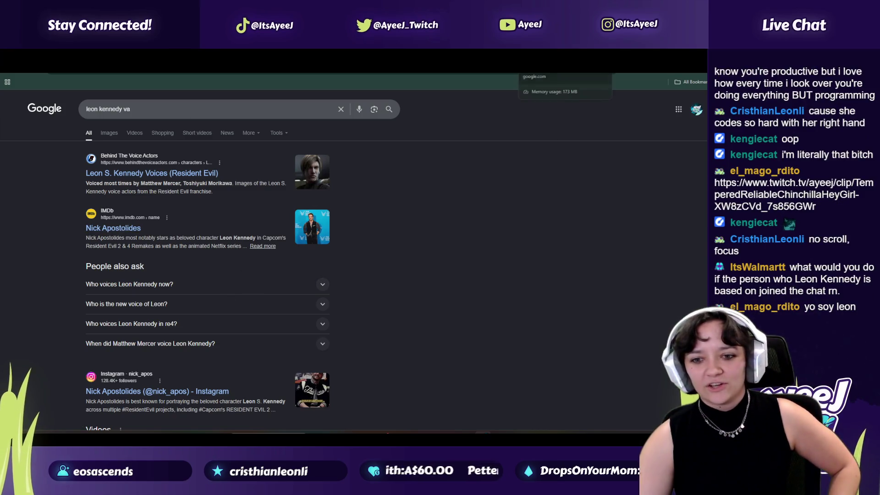
key("ctrl+Tab")
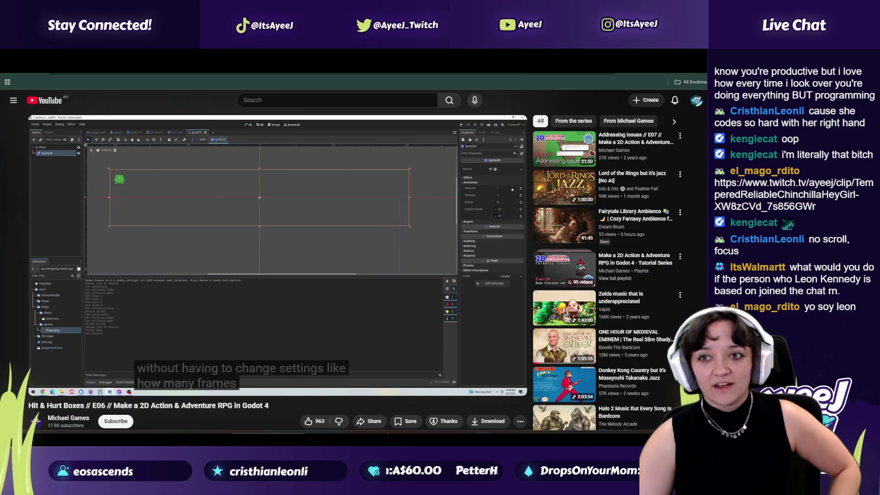
- Play the tutorial on from 15:01, briefly glancing at the music video tab
left_click(295, 236)
left_click(301, 295)
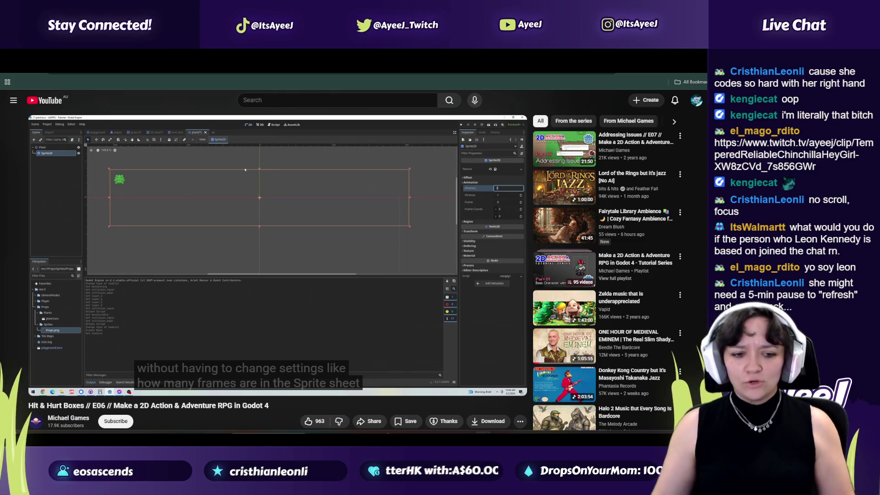
mouse_move(139, 357)
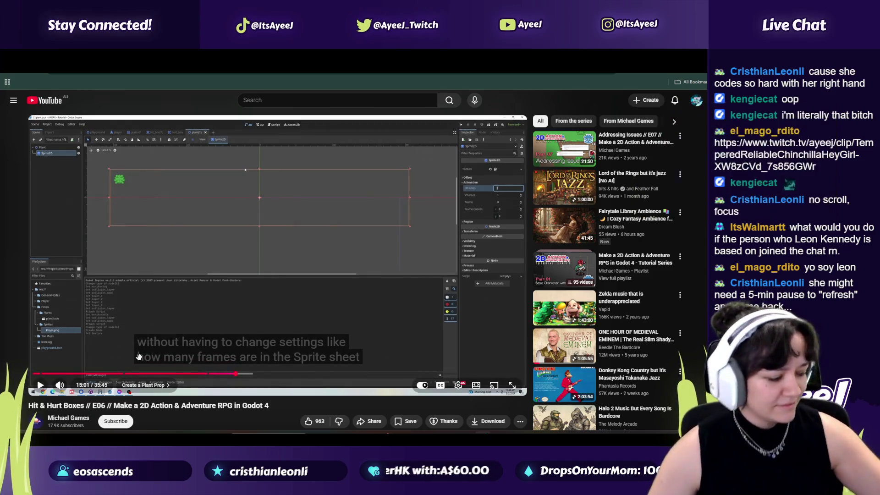
left_click(280, 305)
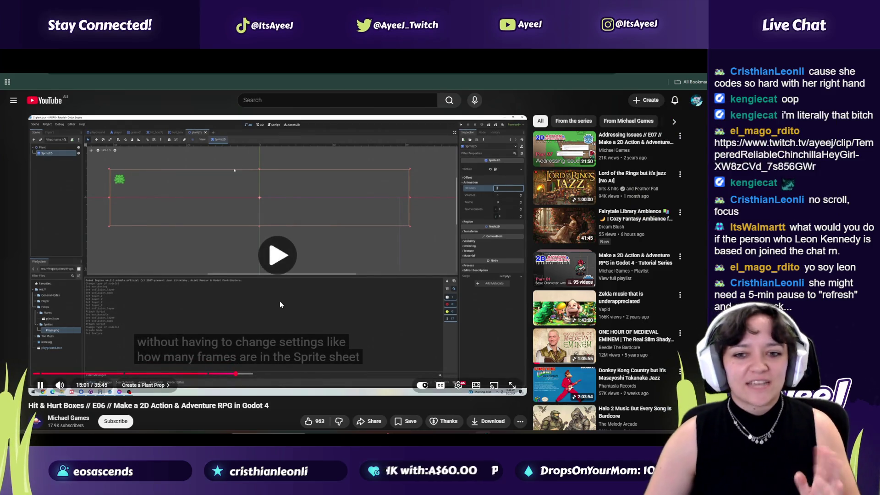
left_click(276, 306)
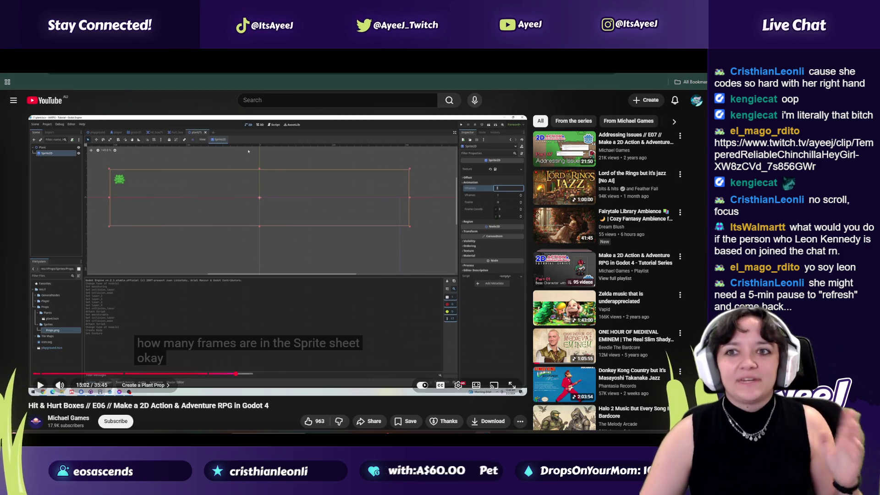
key("ctrl+Tab")
key("ctrl+shift+Tab")
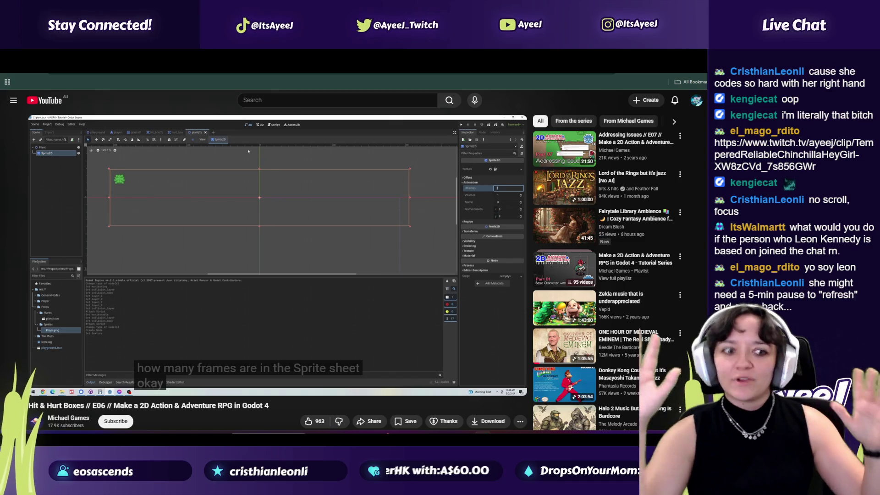
- Watch to 15:05, where the sheet needs 16×3 frames, then select Sprite2D in Godot
mouse_move(304, 260)
left_click(207, 272)
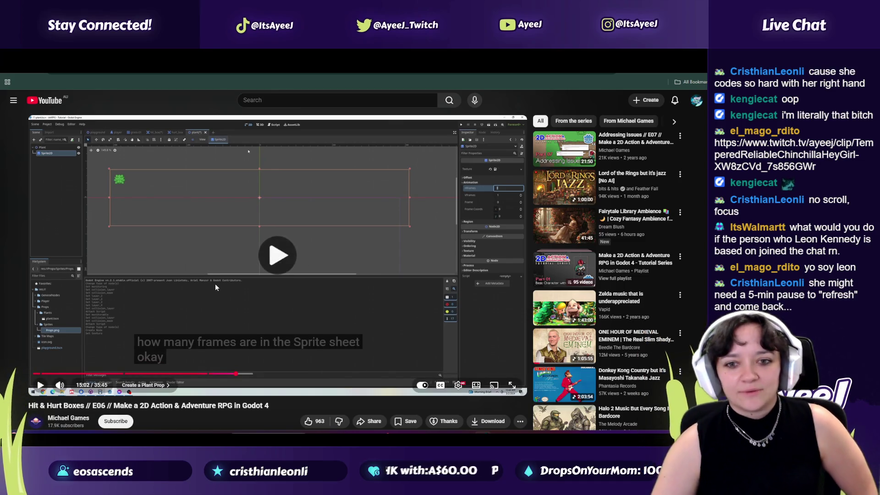
left_click(235, 268)
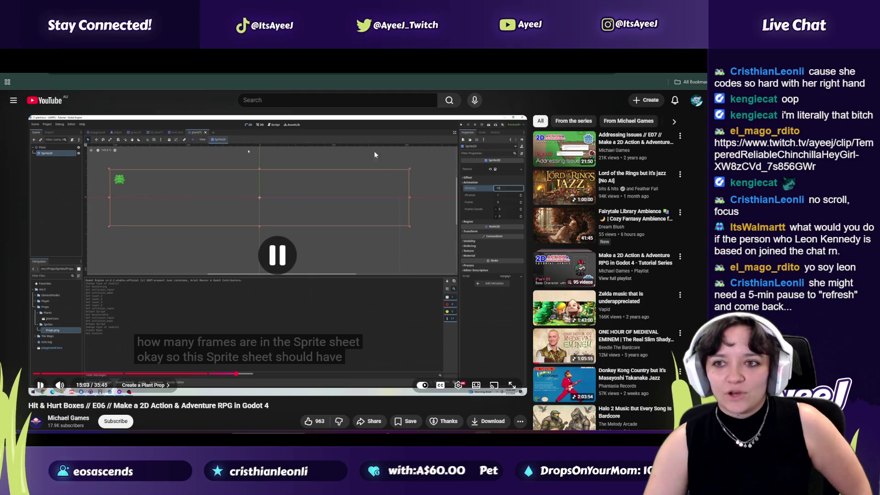
key("ctrl+Tab")
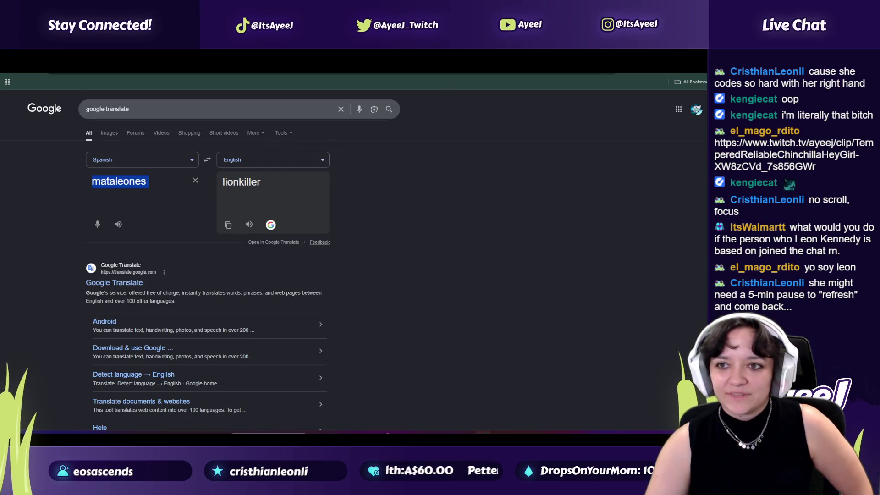
key("ctrl+shift+Tab")
left_click(295, 279)
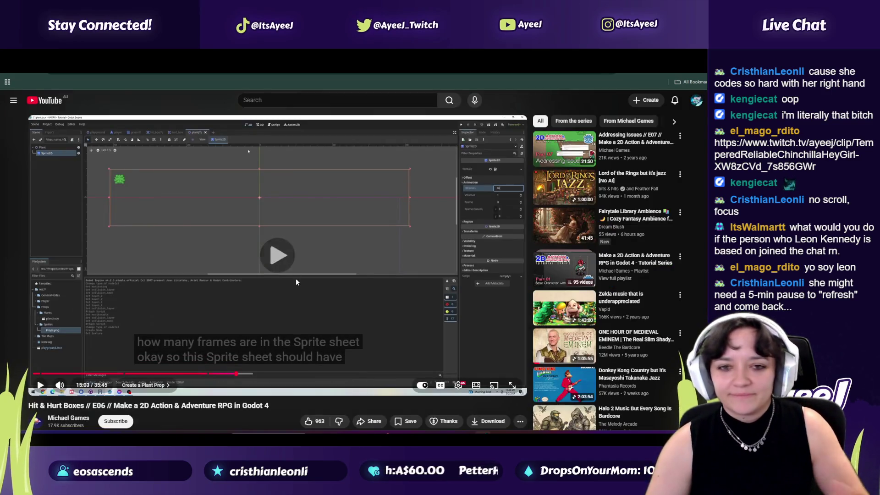
left_click(338, 296)
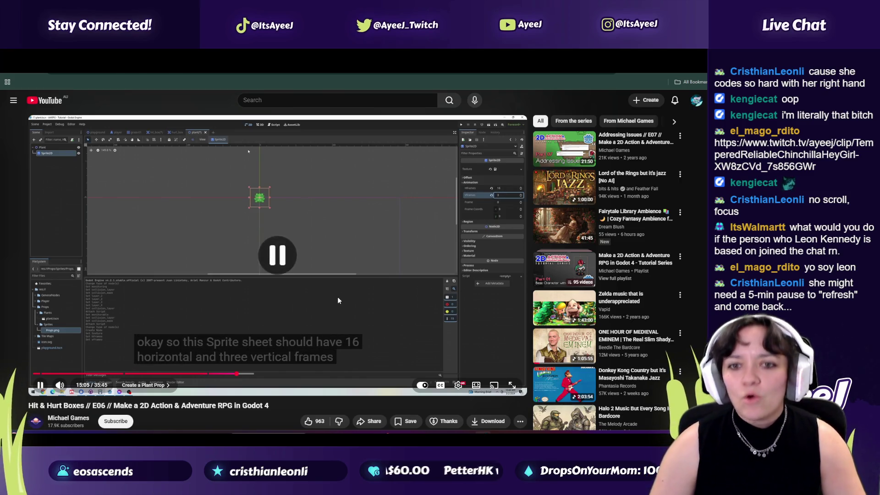
key("alt+Tab")
left_click(51, 114)
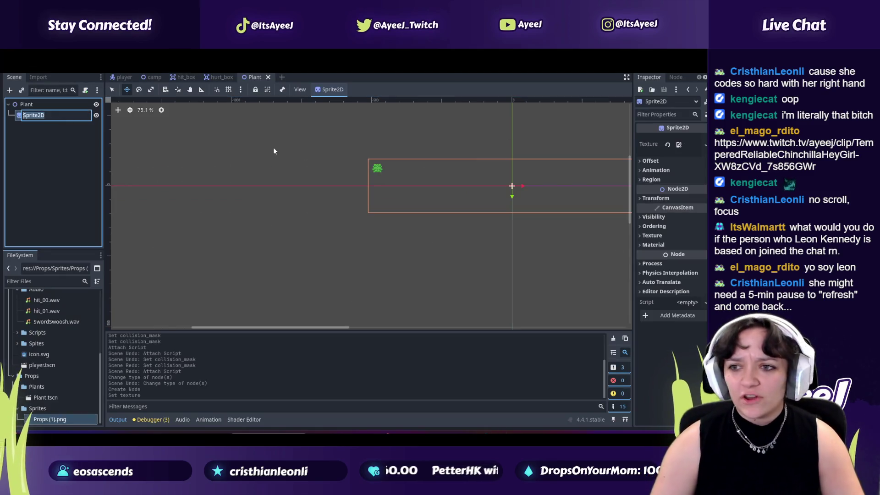
- Expand Transform and Region and replace the Sprite2D texture with a new ViewportTexture
left_click(651, 199)
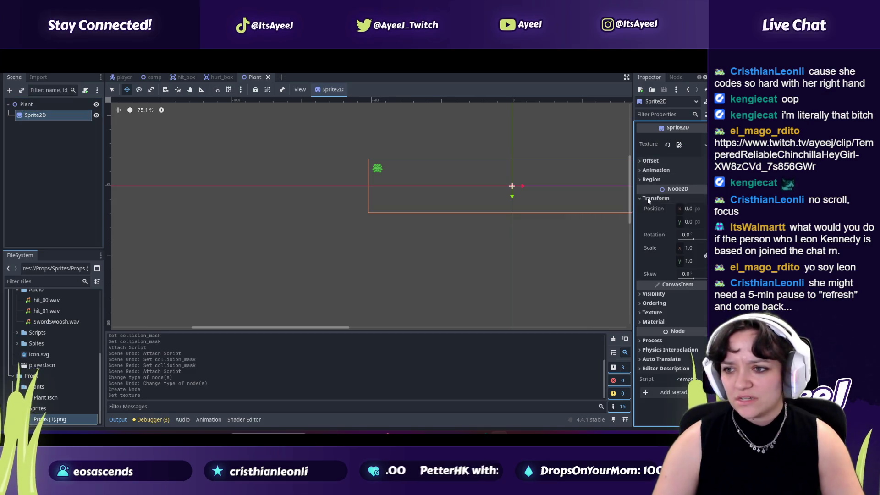
left_click(652, 180)
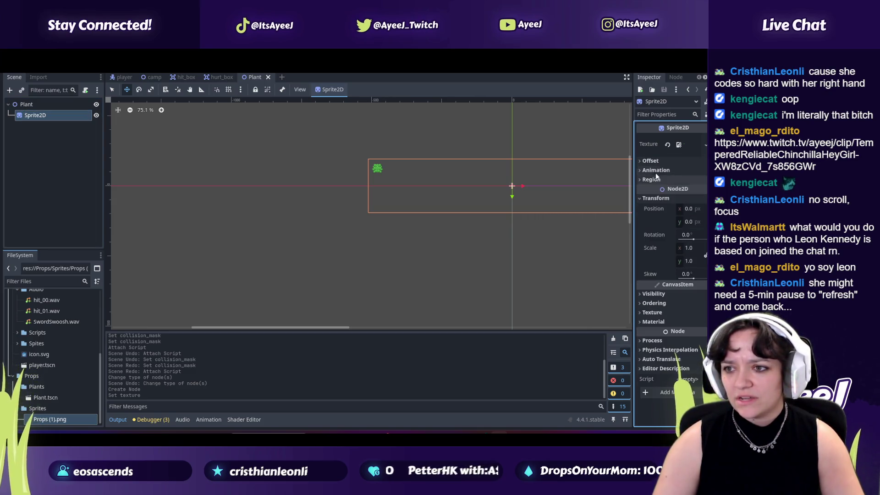
left_click(706, 145)
left_click(643, 151)
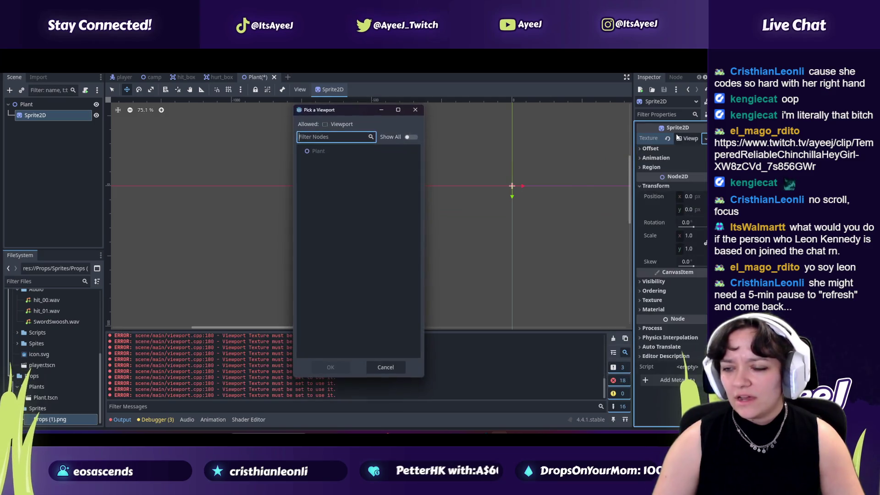
left_click(416, 111)
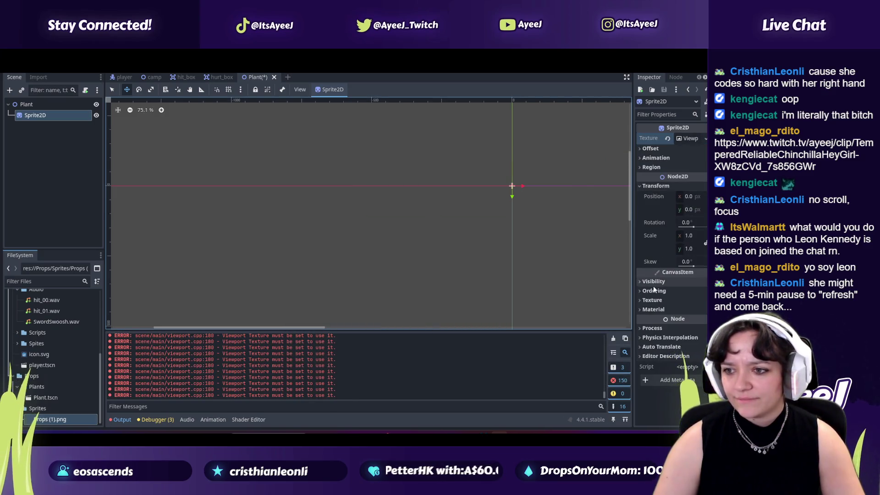
left_click(660, 302)
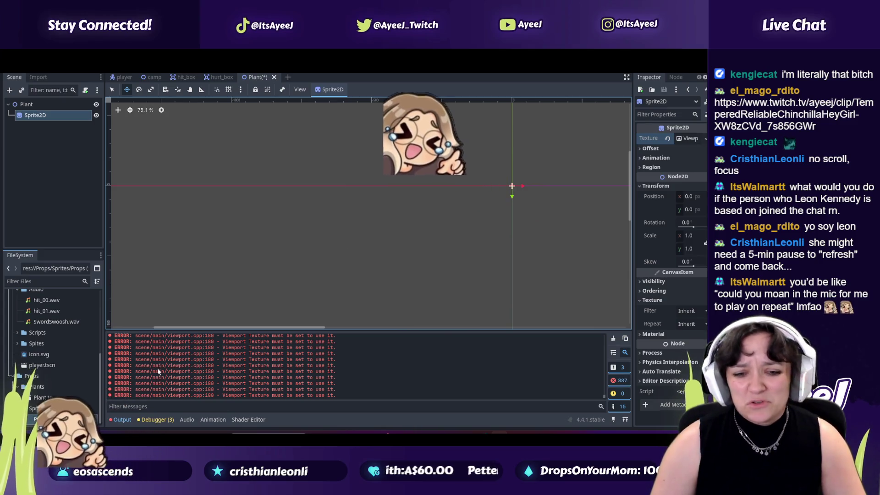
- Rewind the tutorial to about 14:45 and resume playing it
key("alt+Tab")
left_click(235, 367)
left_click(250, 265)
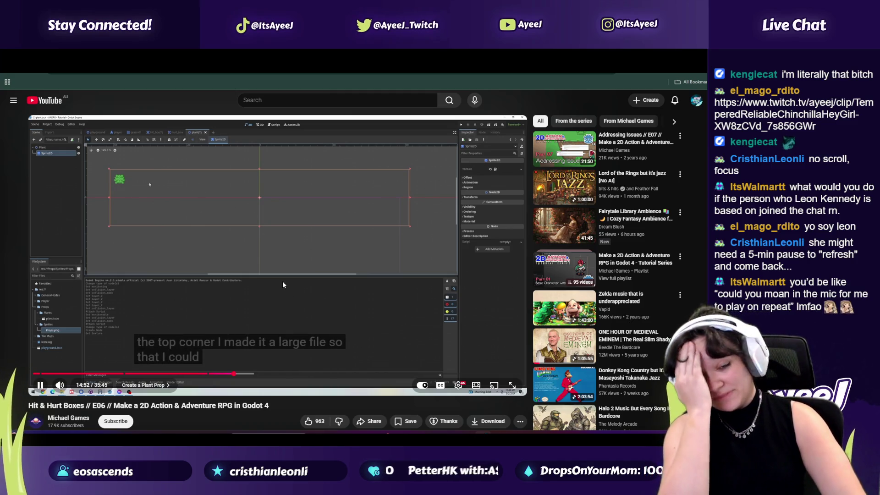
- Replay the tutorial through 15:09, where the sprite sheet is set to 16 horizontal and 3 vertical frames
left_click(311, 267)
left_click(312, 266)
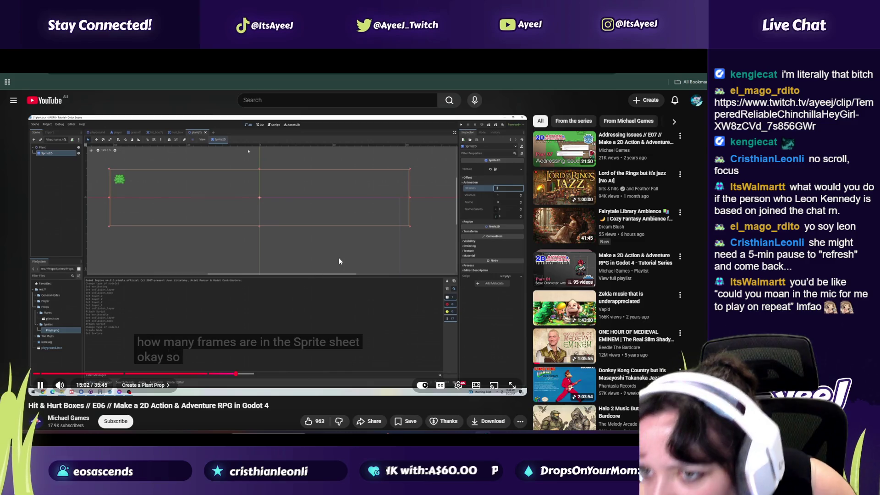
key("alt+Tab")
key("alt+Tab")
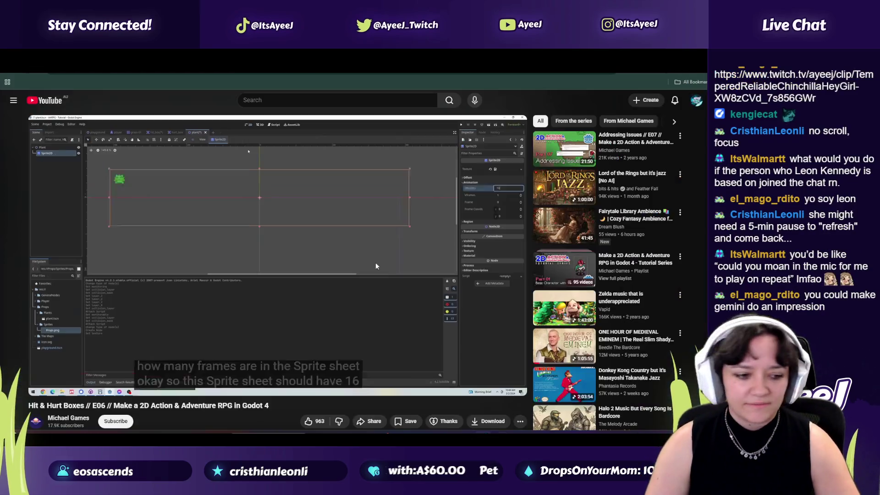
left_click(340, 280)
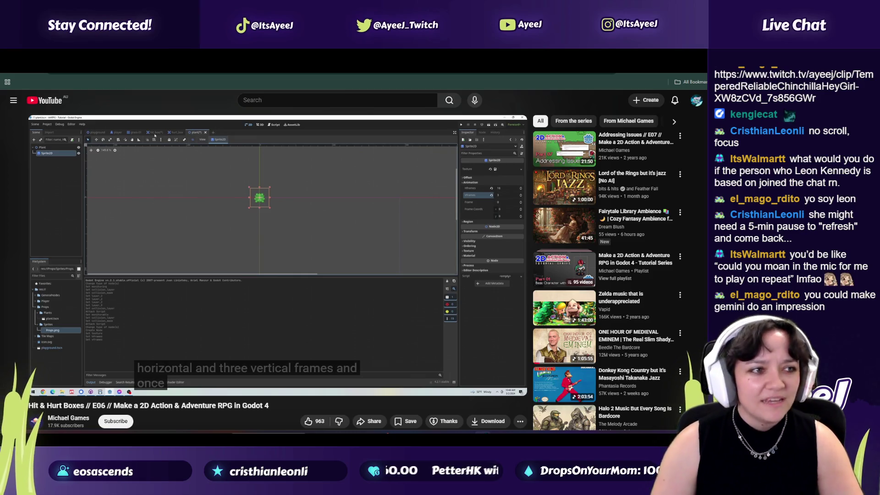
mouse_move(356, 279)
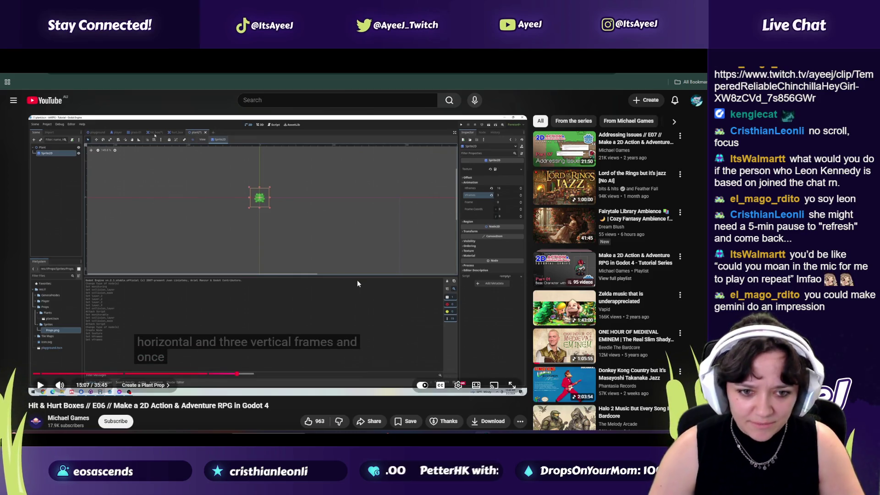
left_click(269, 295)
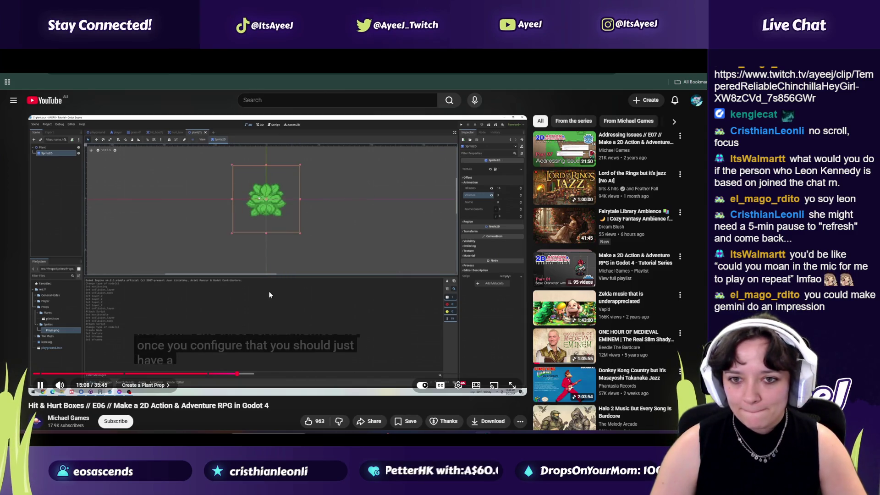
left_click(284, 294)
left_click(312, 281)
left_click(314, 283)
- Give the Sprite2D 16 Hframes and 3 Vframes, then go back to the browser
key("alt+Tab")
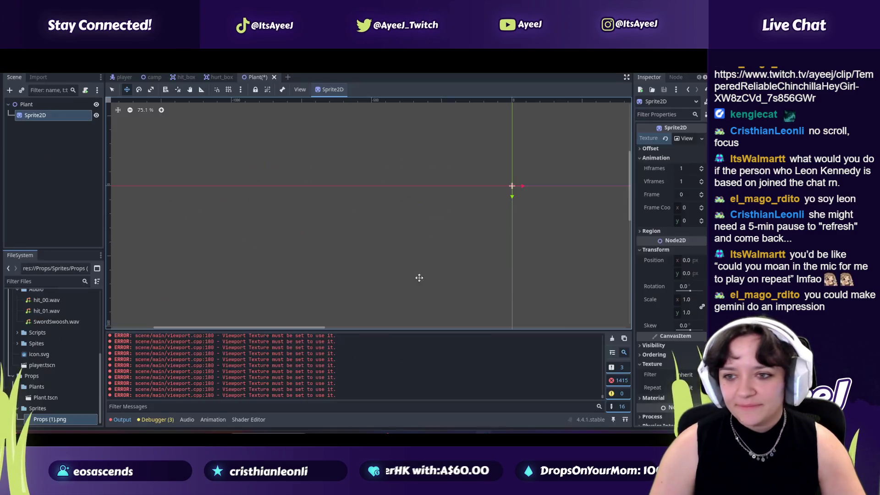
left_click(686, 168)
type("16")
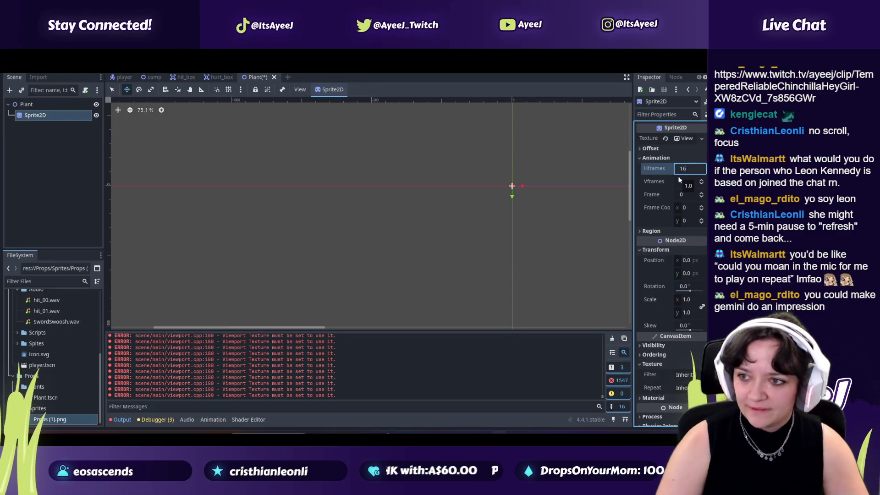
left_click(687, 183)
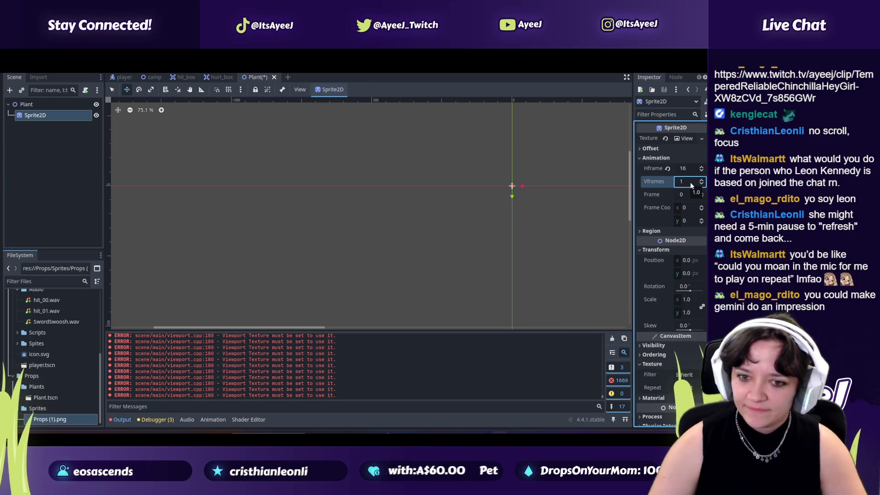
type("3")
key("Return")
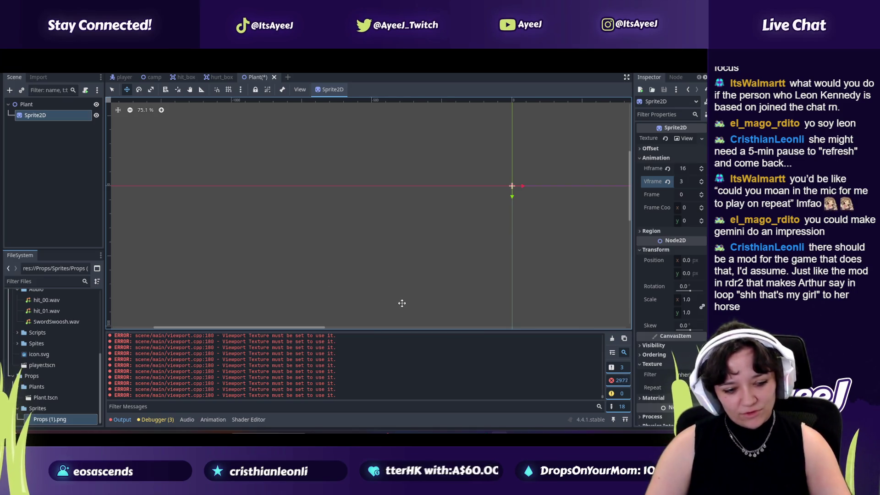
key("alt+Tab")
key("alt+Tab")
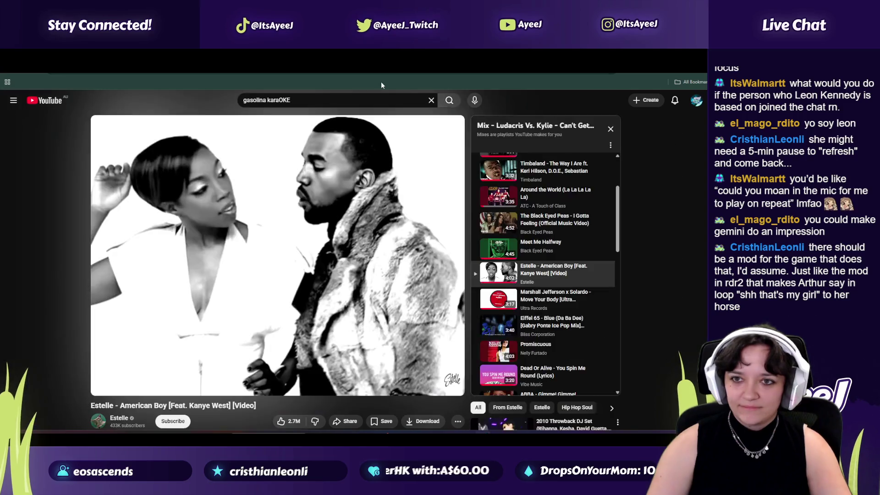
- Close the music video tab and resume the Hit & Hurt Boxes tutorial until 15:18
right_click(397, 60)
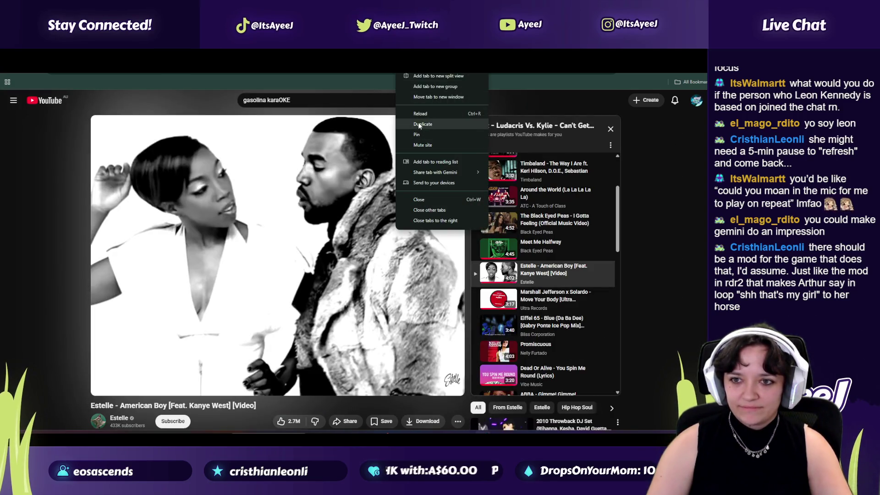
left_click(419, 199)
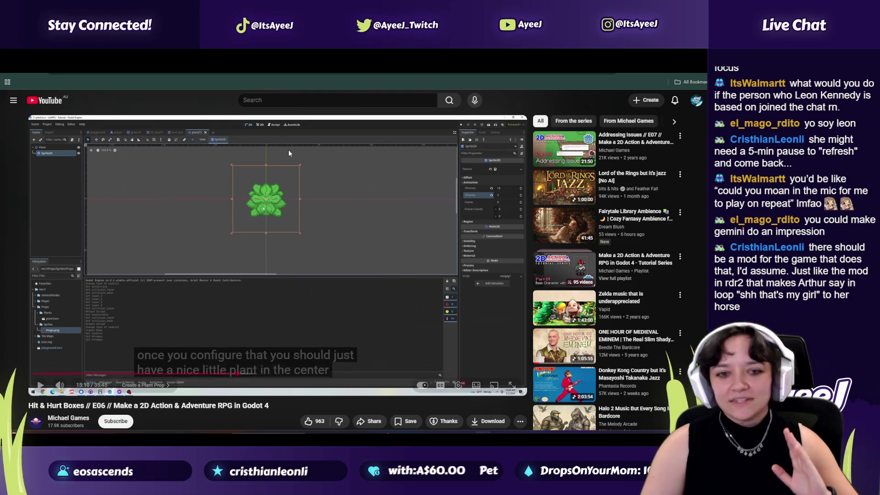
left_click(349, 236)
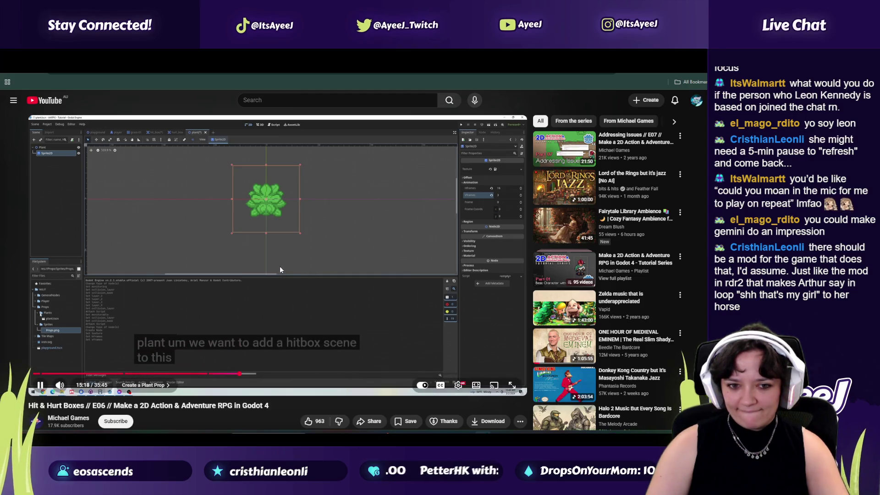
key("alt+Tab")
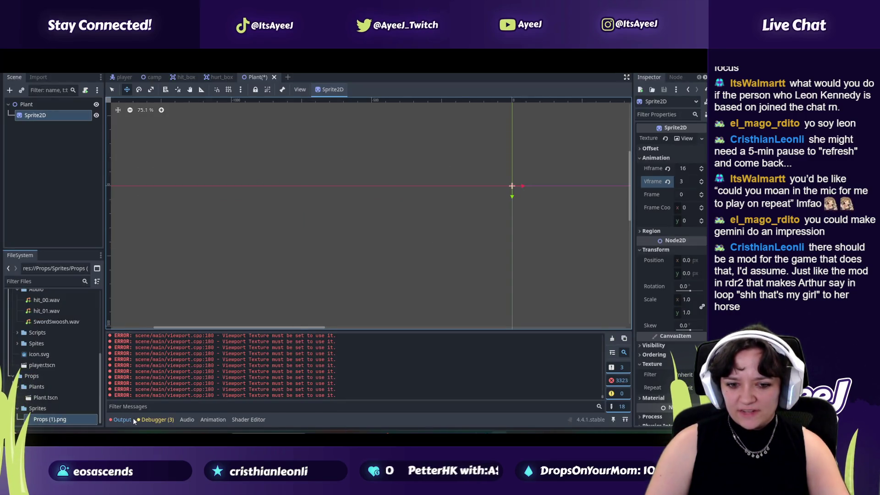
- Drop the Props (1).png sheet into the Plant scene viewport as a new sprite
left_click(132, 418)
left_click(121, 420)
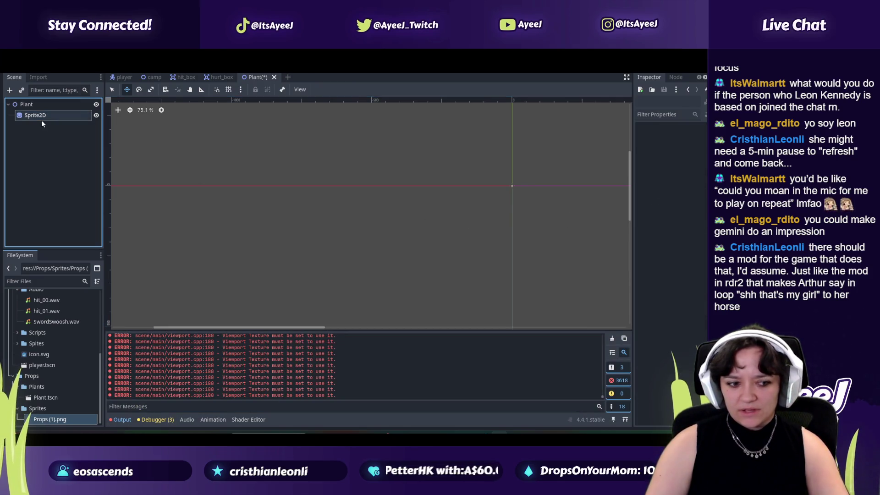
left_click(281, 244)
scroll(282, 245, "down", 3)
scroll(312, 250, "up", 2)
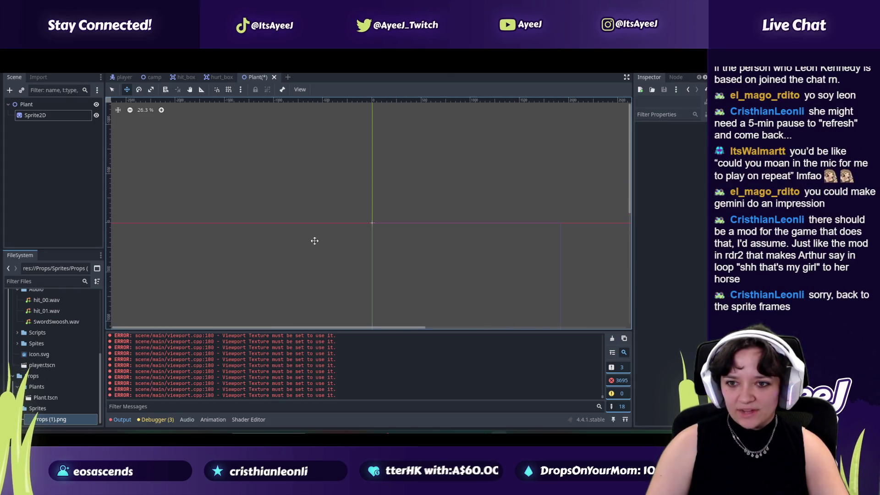
left_click(57, 117)
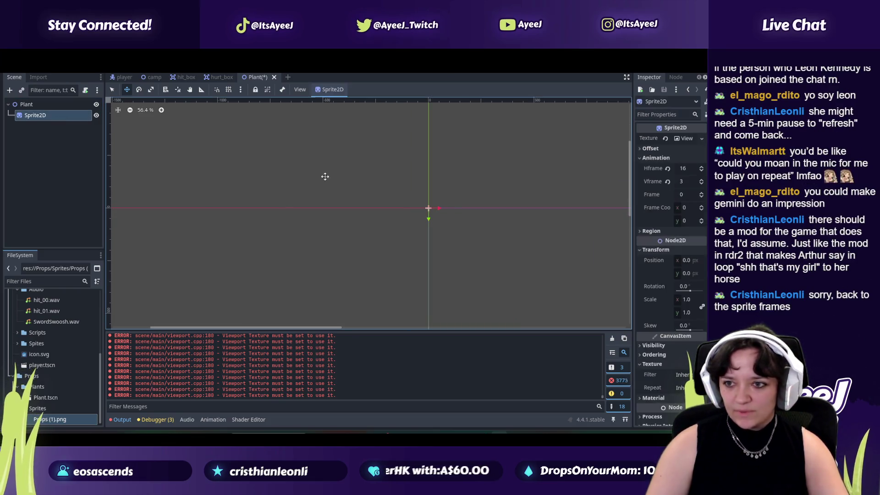
left_click_drag(50, 419, 358, 214)
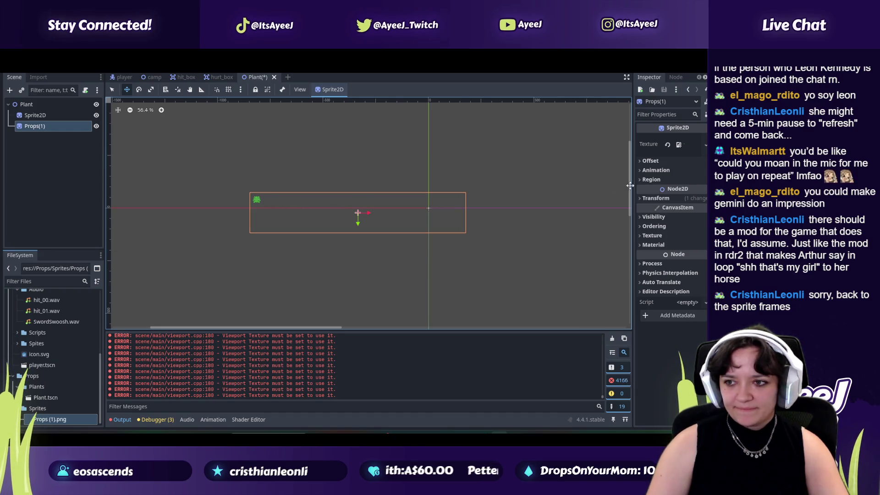
- Split the new Props(1) sprite into 16 horizontal and 3 vertical frames
left_click(651, 171)
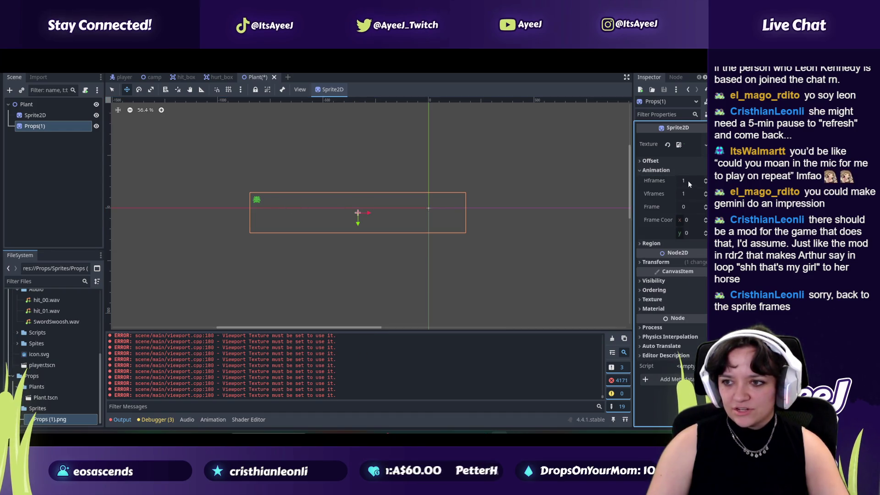
type("6")
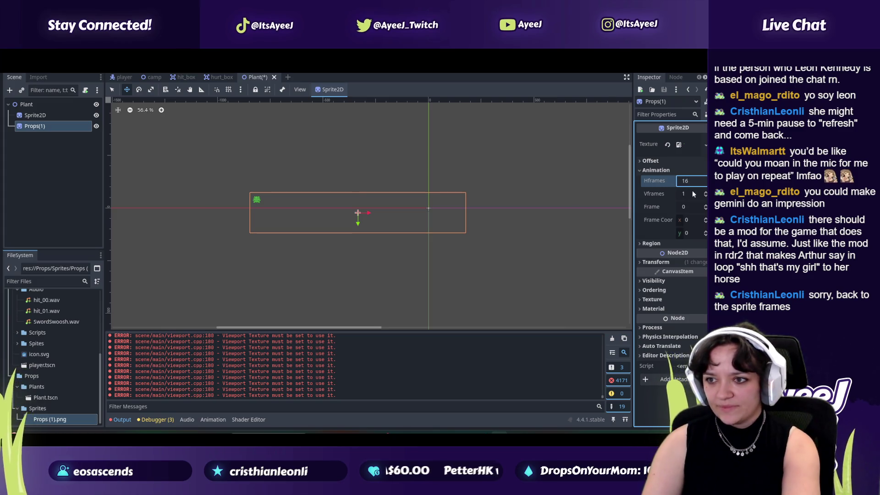
left_click(692, 192)
double_click(687, 192)
type("3")
key("Return")
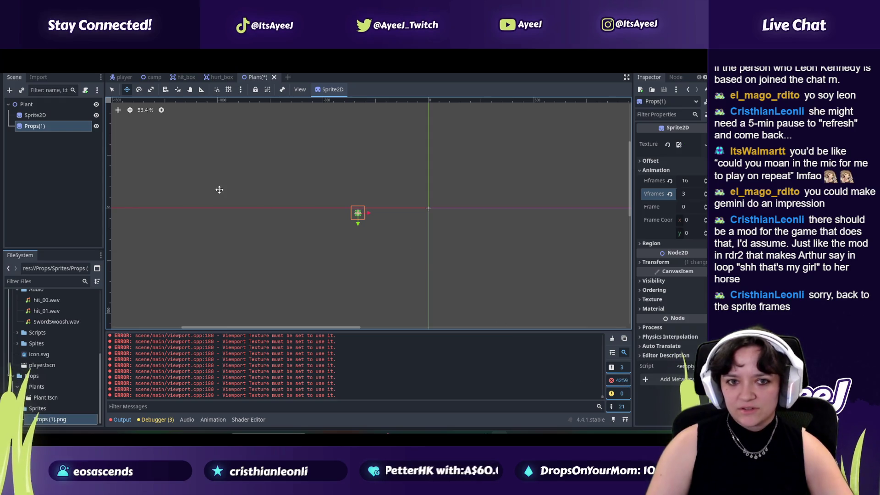
left_click(42, 117)
- Delete the Props(1) node from the Plant scene and confirm the deletion
left_click(42, 127)
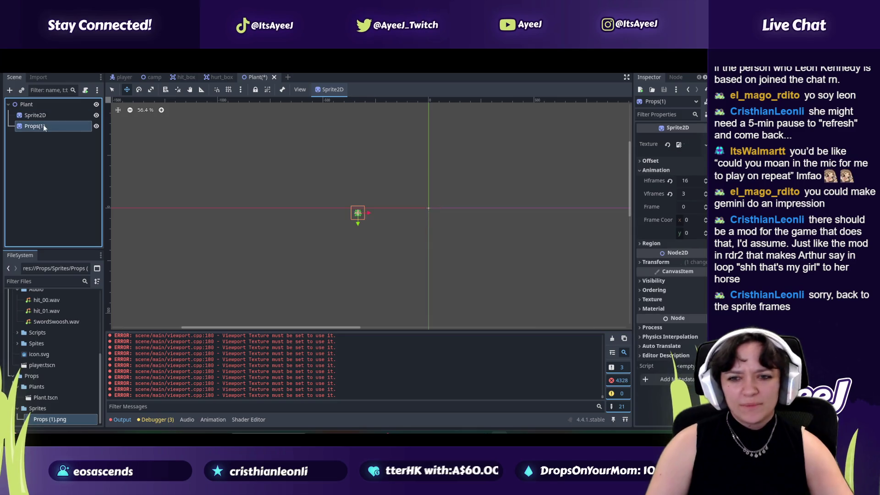
right_click(42, 127)
left_click(59, 367)
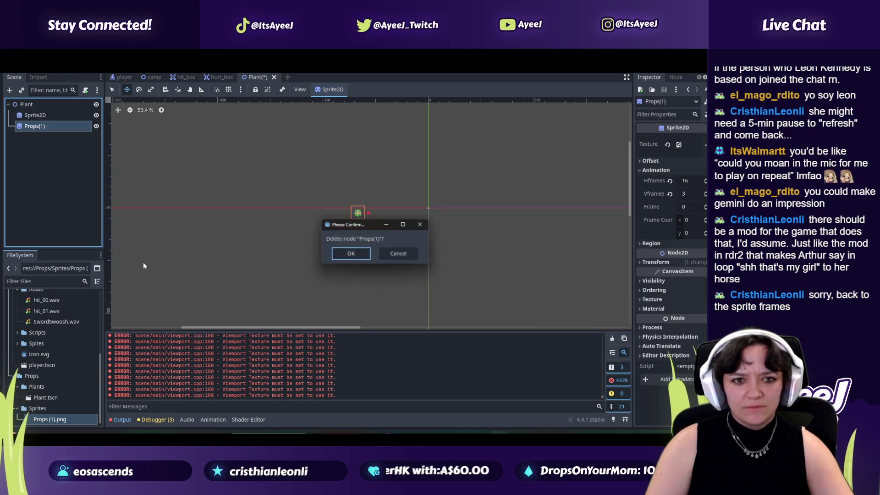
left_click(354, 254)
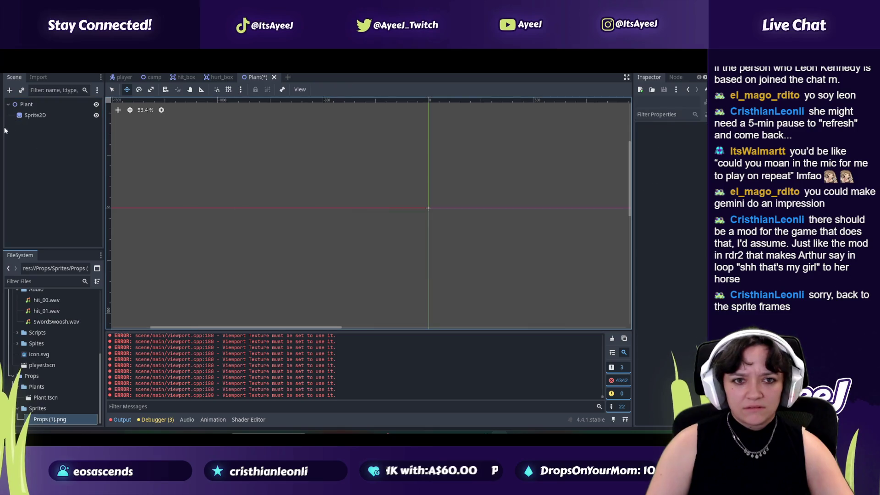
left_click(29, 116)
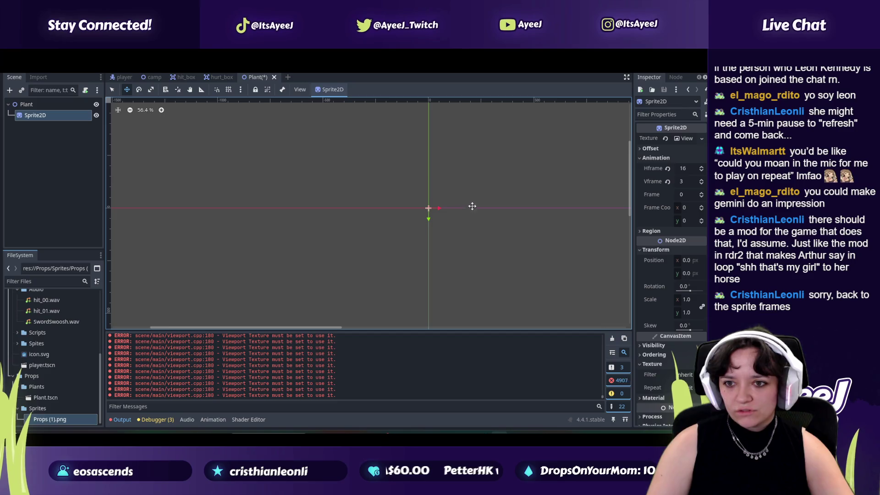
- Try dropping Props (1).png onto the scene tree, and hide error messages in the Output log
left_click(36, 114)
left_click(37, 106)
left_click(36, 117)
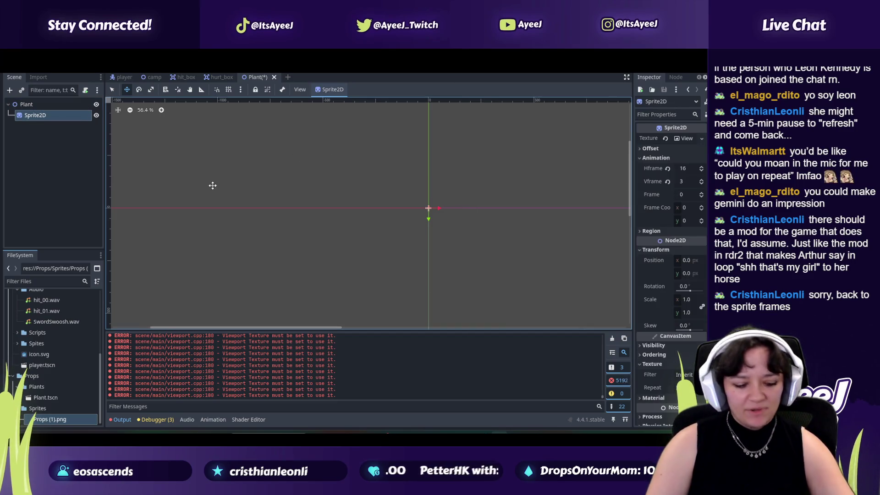
left_click_drag(53, 421, 37, 117)
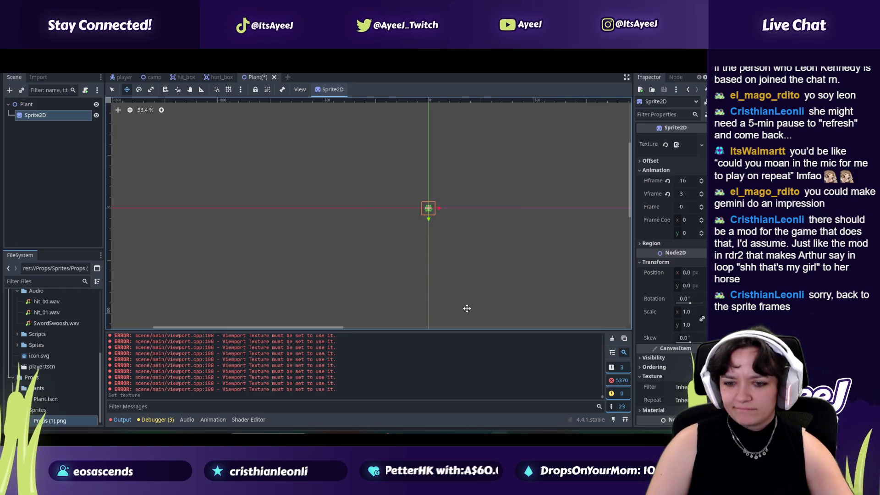
left_click(617, 380)
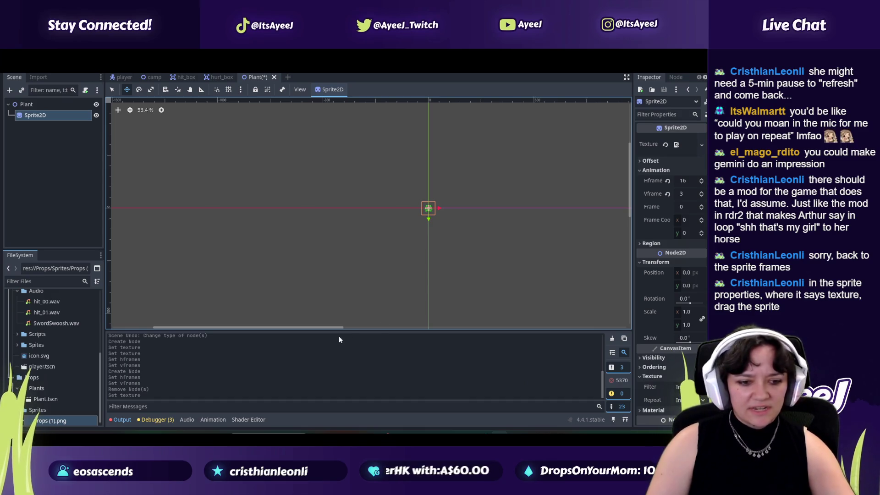
- Assign Props (1).png as the Sprite2D's texture, then resume the tutorial video
mouse_move(61, 423)
left_mouse_down()
mouse_move(179, 345)
mouse_move(583, 145)
mouse_move(679, 150)
left_mouse_up()
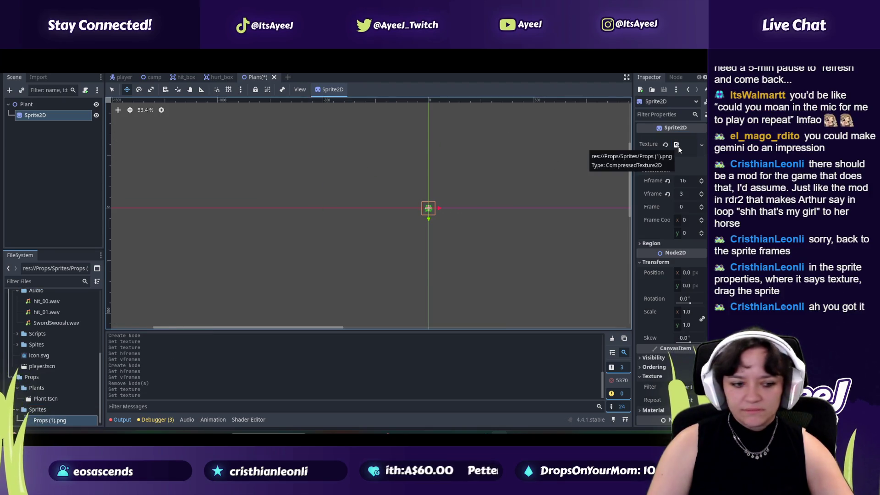
left_click(702, 146)
left_click(702, 146)
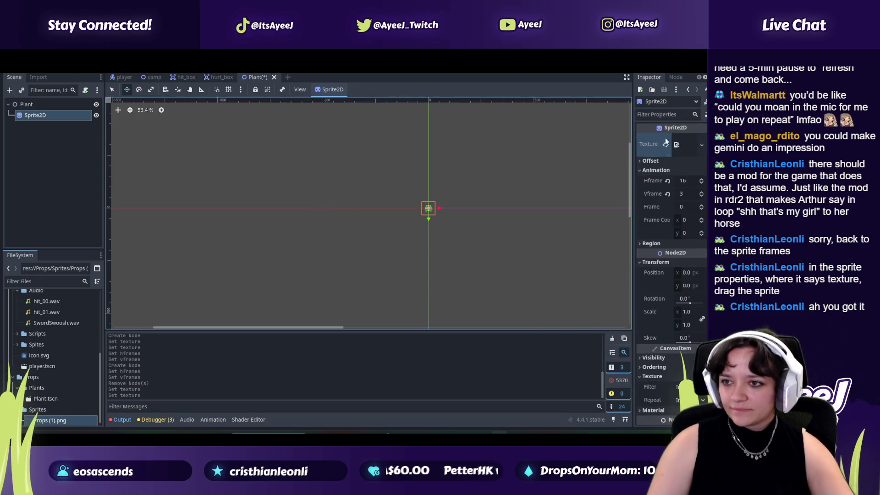
key("alt+Tab")
left_click(356, 225)
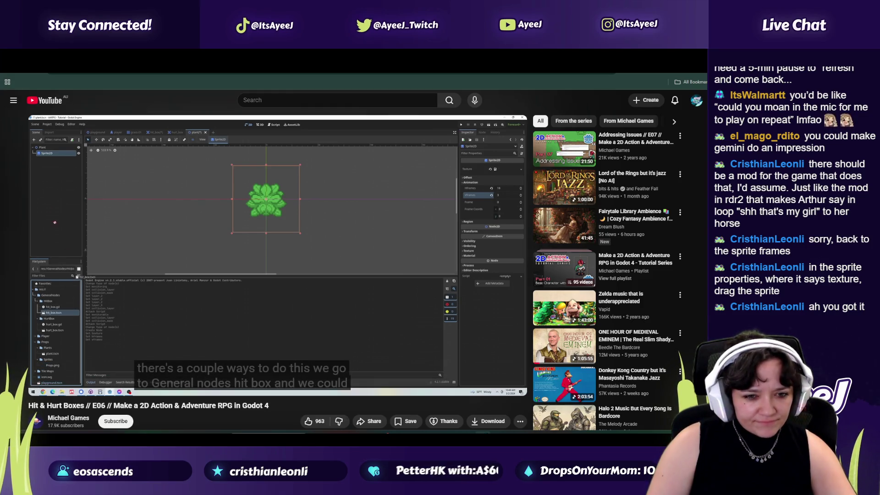
left_click(340, 257)
key("alt+Tab")
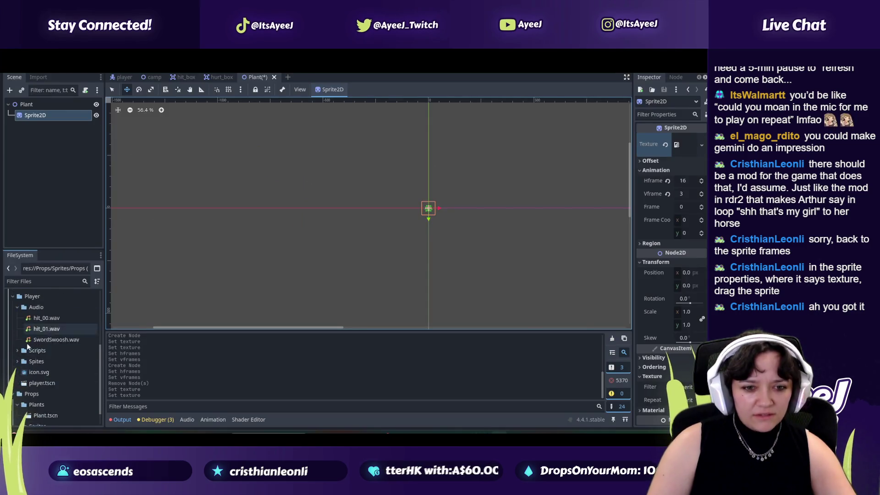
scroll(37, 357, "up", 3)
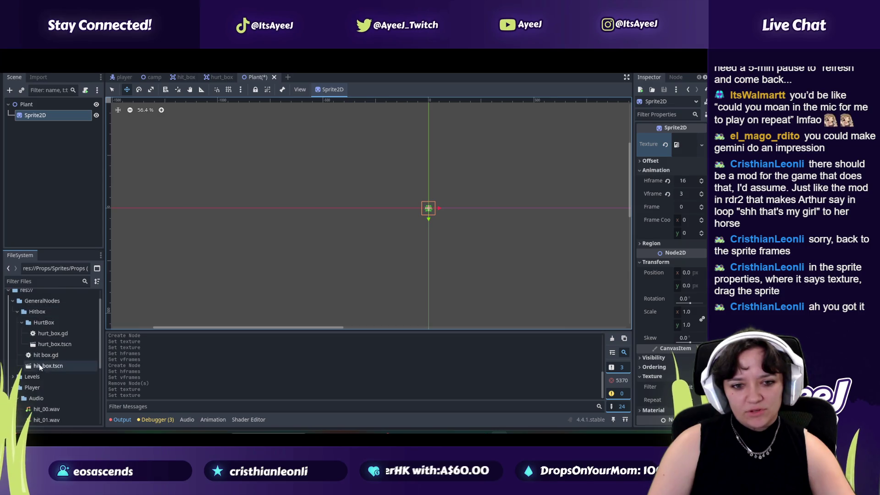
key("alt+Tab")
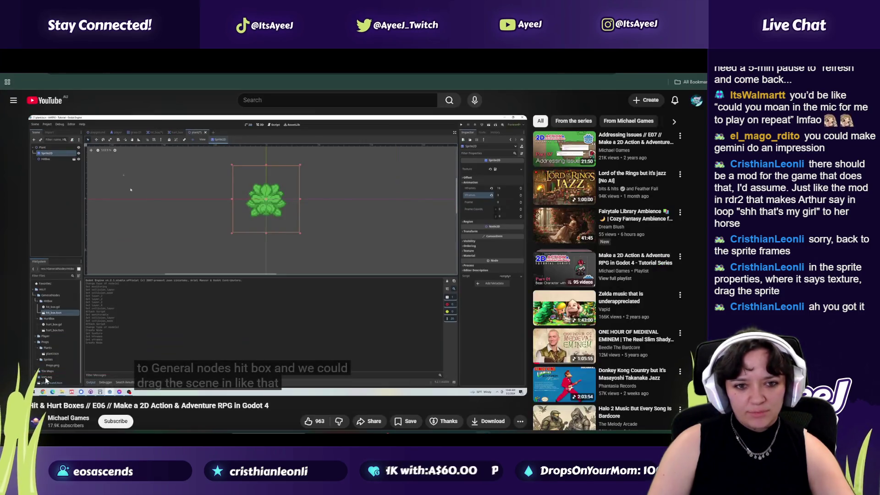
key("alt+Tab")
mouse_move(48, 382)
left_mouse_down()
mouse_move(35, 122)
mouse_move(32, 158)
mouse_move(36, 370)
mouse_move(69, 320)
mouse_move(57, 119)
left_mouse_up()
key("alt+Tab")
left_click(249, 227)
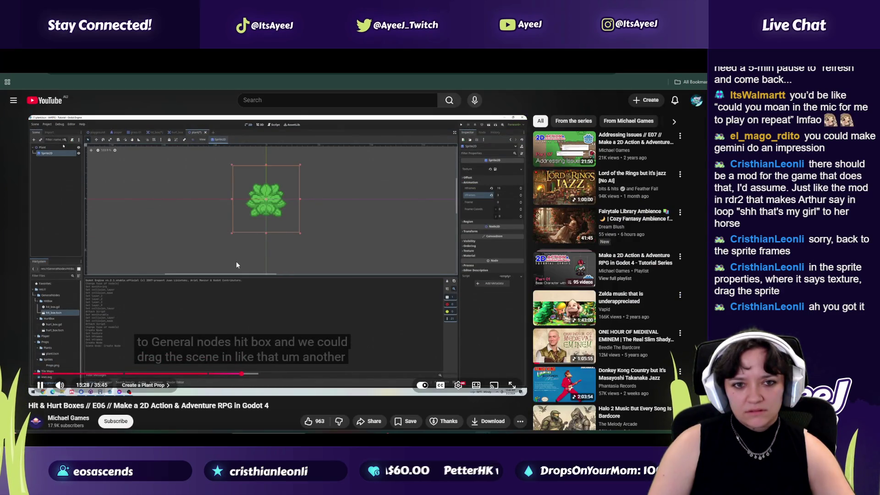
left_click(237, 264)
key("alt+Tab")
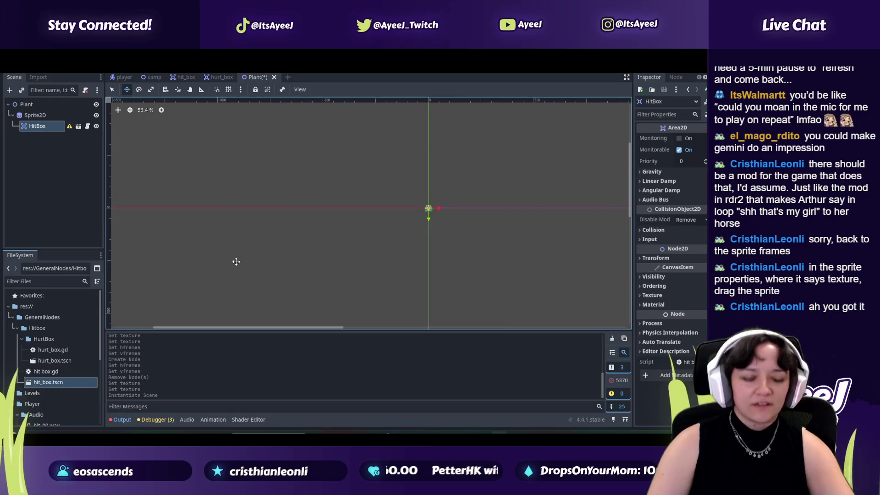
key("alt+Tab")
left_click(235, 262)
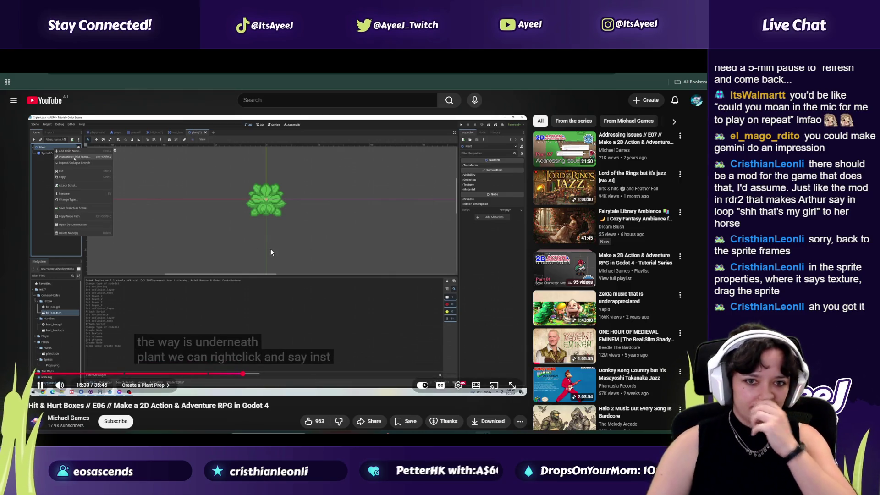
key("alt+Tab")
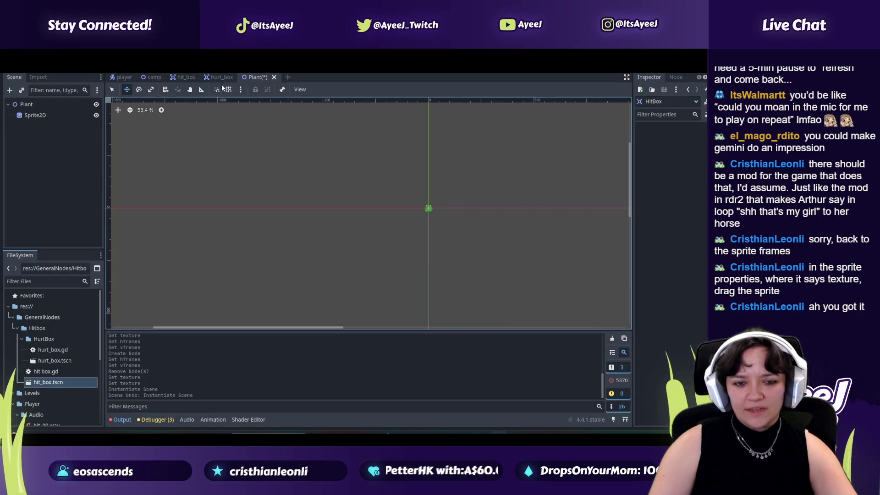
- Save the Plant scene and review the HitBox node's configuration warning in hit_box
key("ctrl+s")
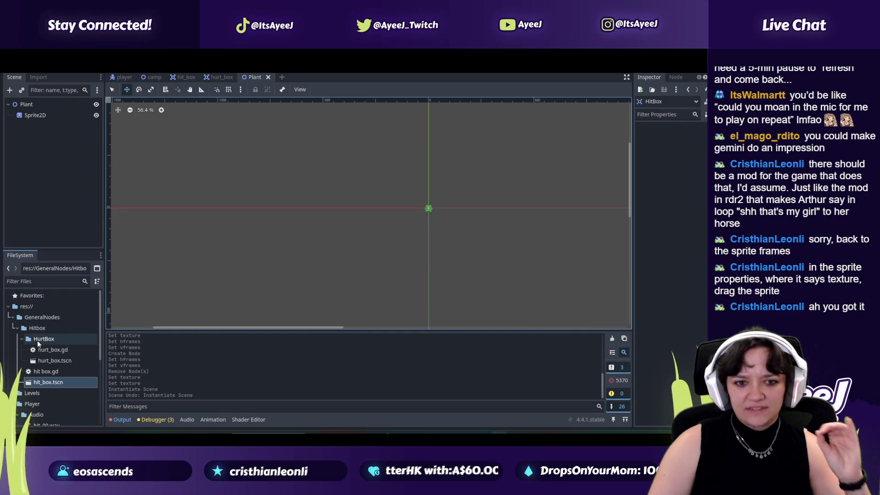
left_click(188, 78)
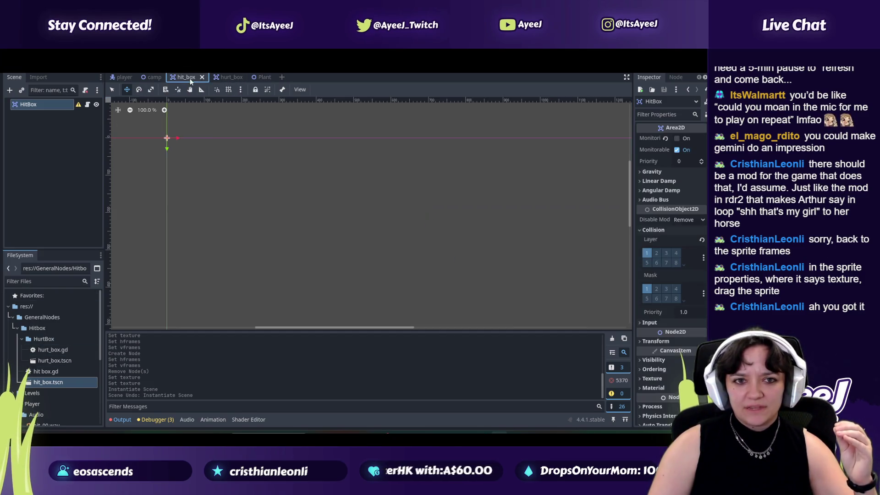
left_click(79, 104)
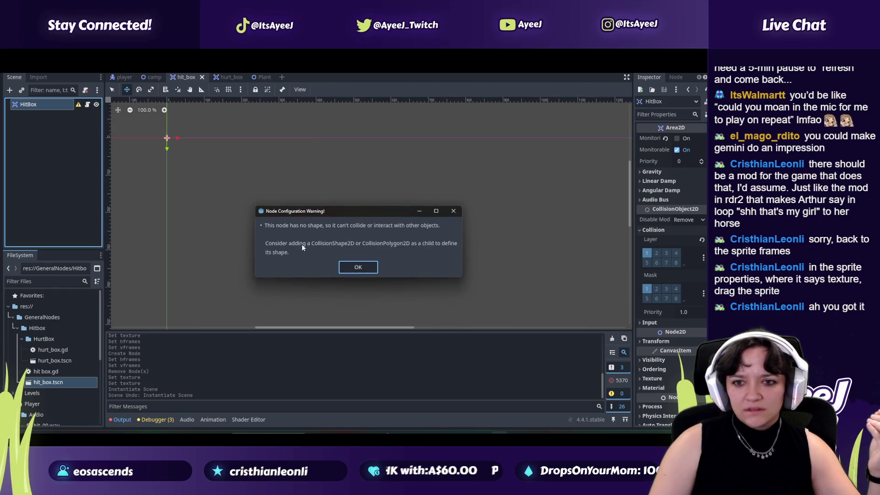
left_click(369, 269)
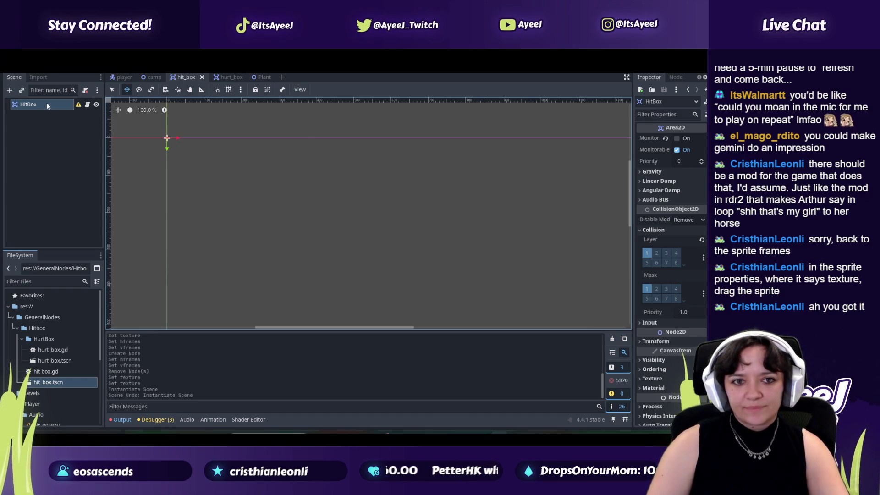
- Instance hit_box.tscn as a child scene of the Plant node
left_click(256, 77)
right_click(17, 107)
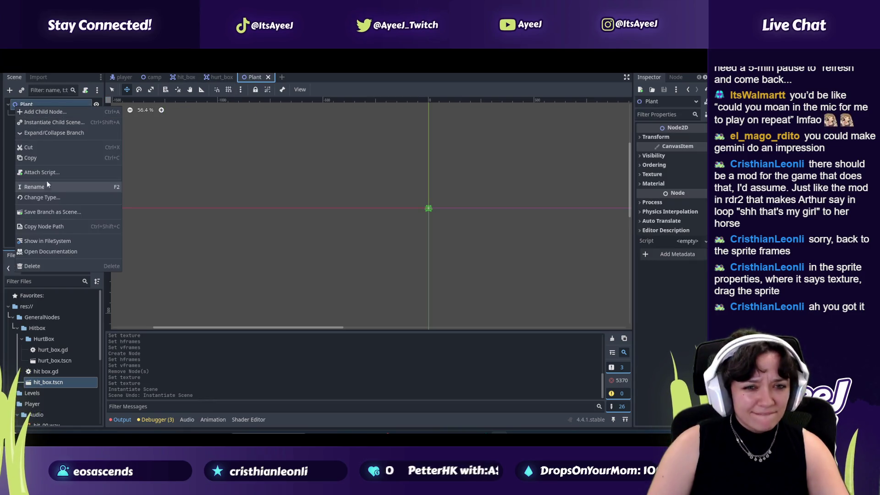
left_click(51, 123)
key("alt+Tab")
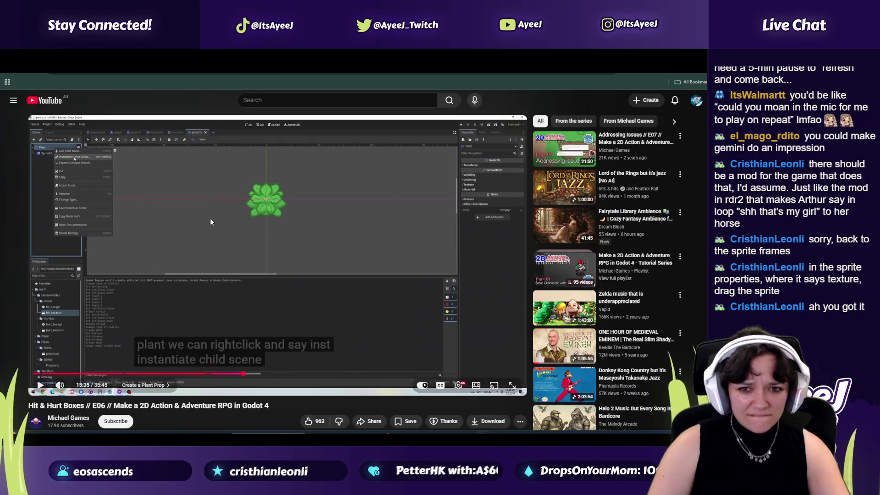
left_click(211, 222)
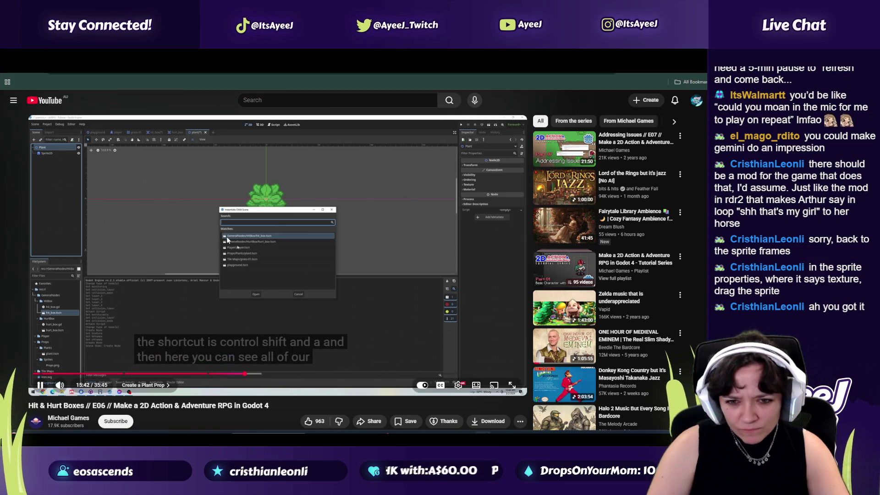
key("alt+Tab")
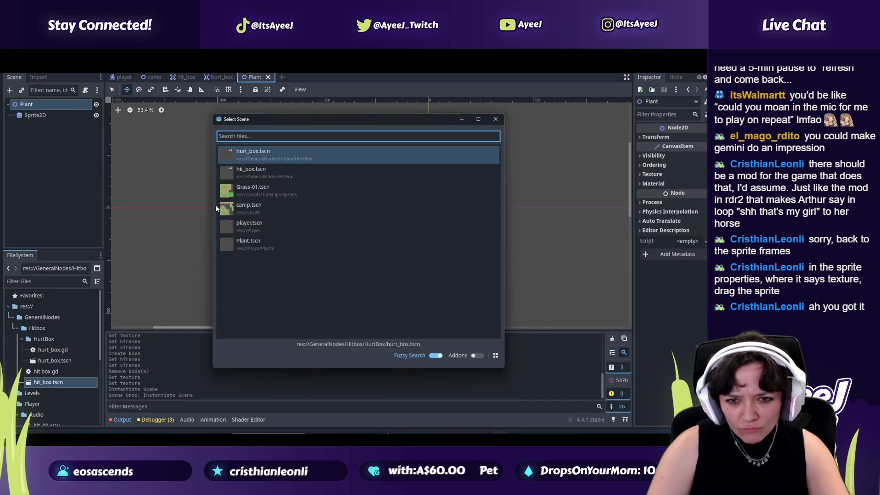
double_click(259, 182)
left_click(137, 78)
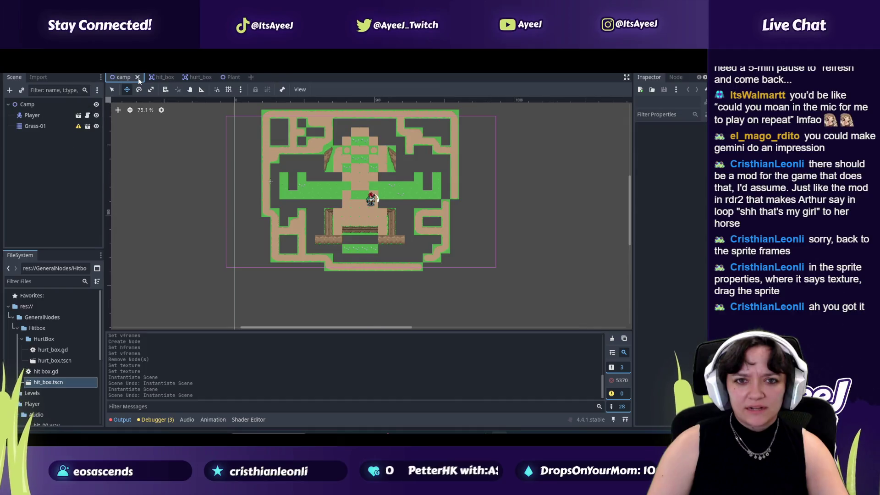
- Close the camp scene and look through the hurt_box and Plant scenes
left_click(137, 78)
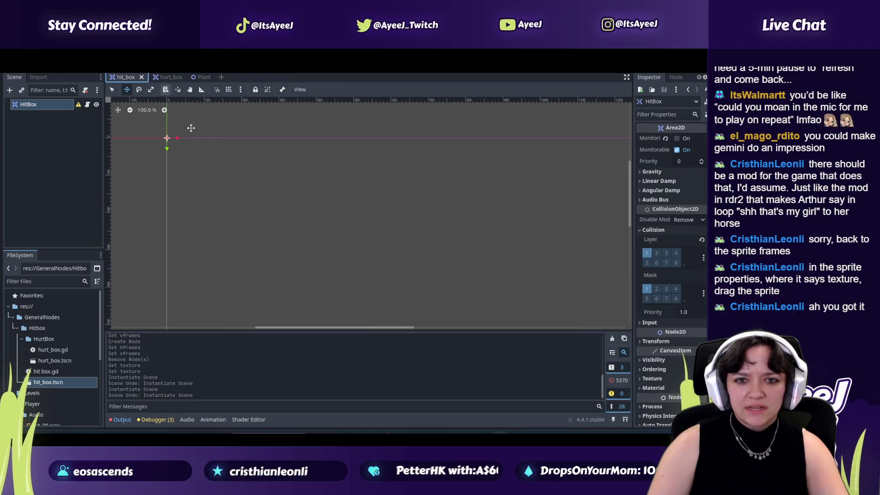
left_click_drag(631, 197, 631, 170)
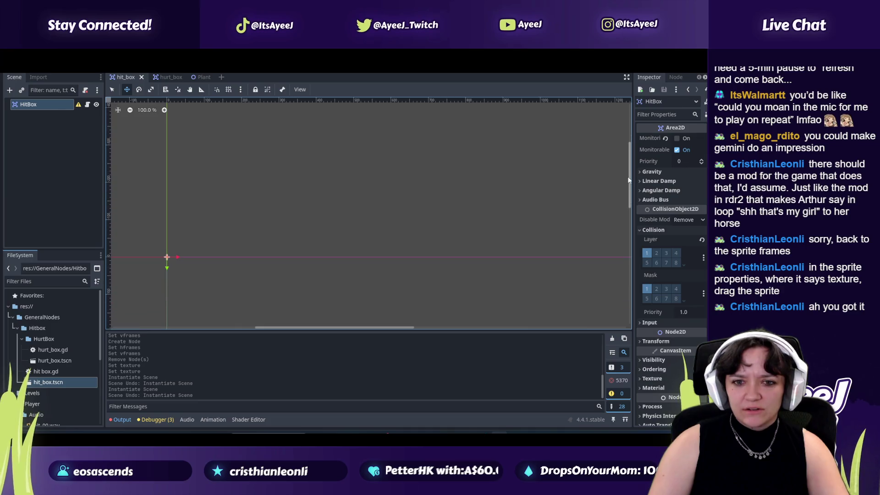
left_click_drag(279, 328, 212, 323)
left_click(167, 78)
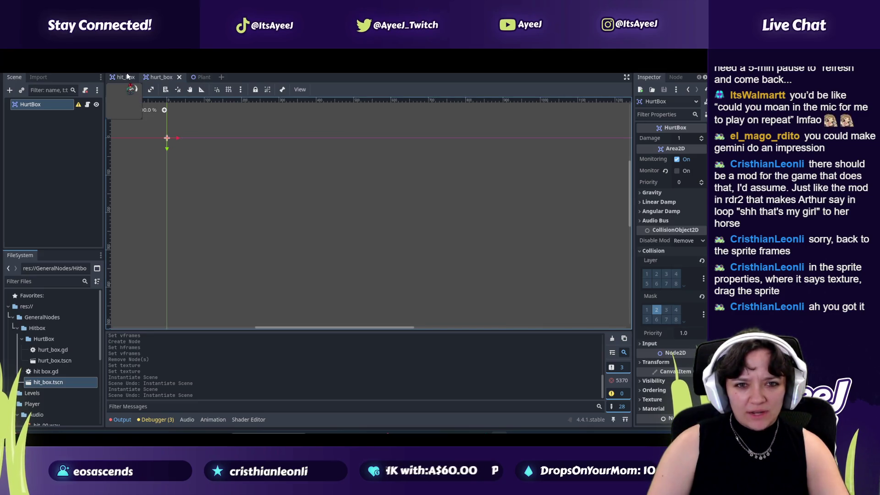
left_click_drag(630, 193, 630, 175)
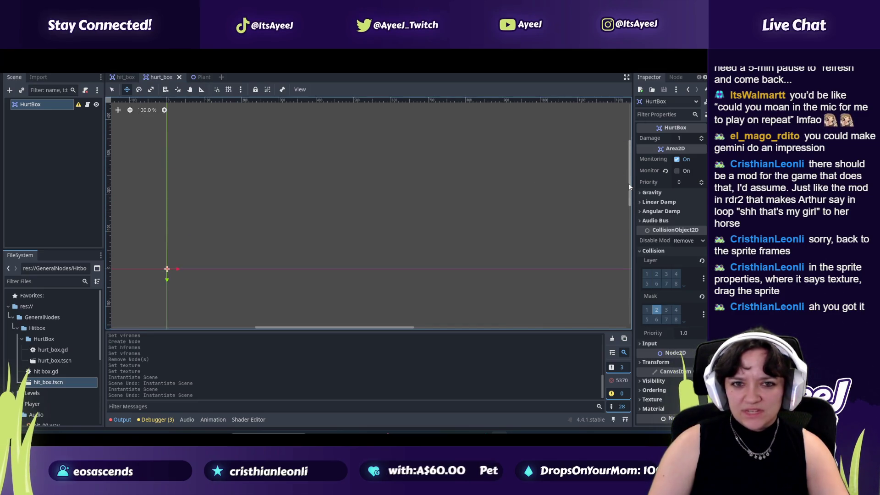
left_click(200, 78)
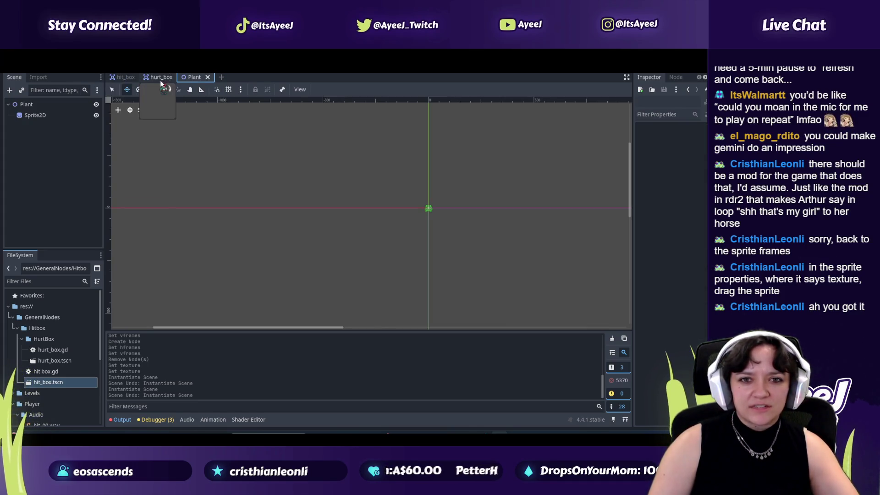
- Close the hit_box, hurt_box and Plant scene tabs, leaving only the empty scene
left_click(118, 78)
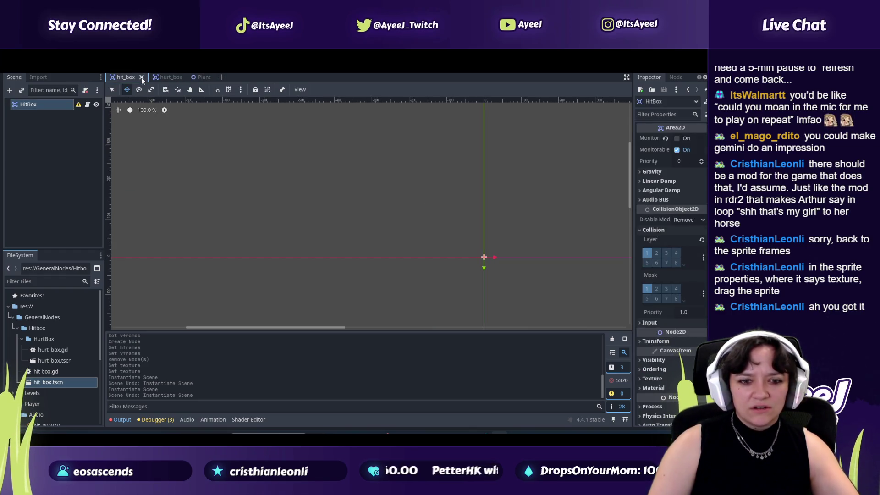
left_click(142, 78)
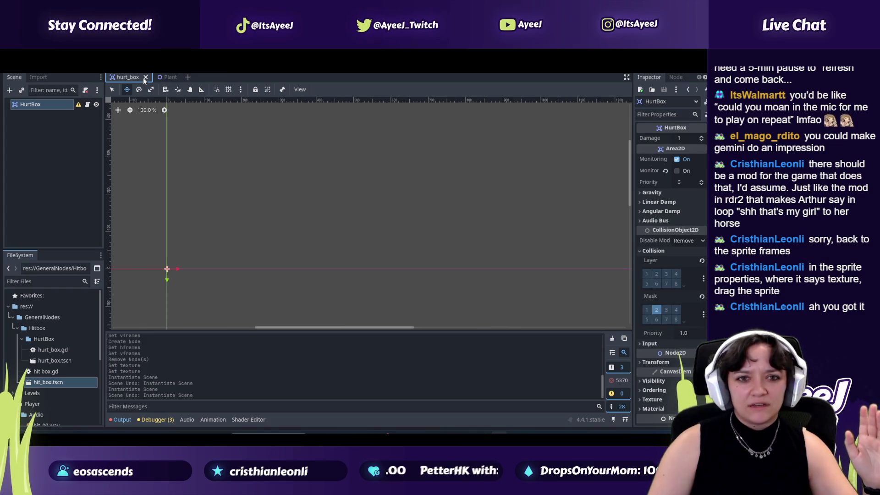
left_click(145, 78)
double_click(46, 382)
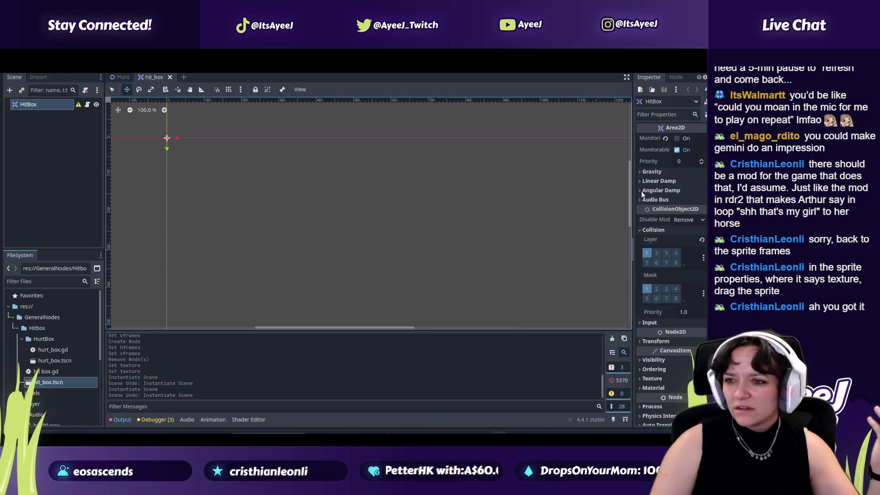
left_click_drag(630, 198, 628, 177)
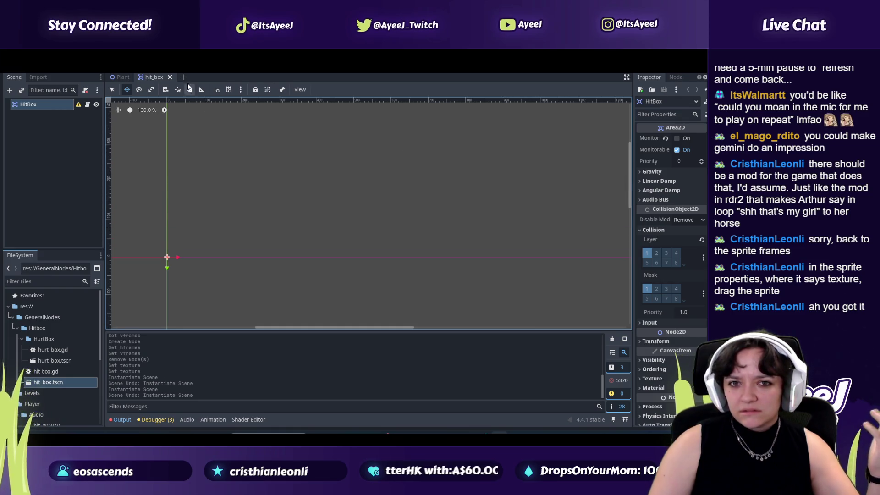
left_click(170, 77)
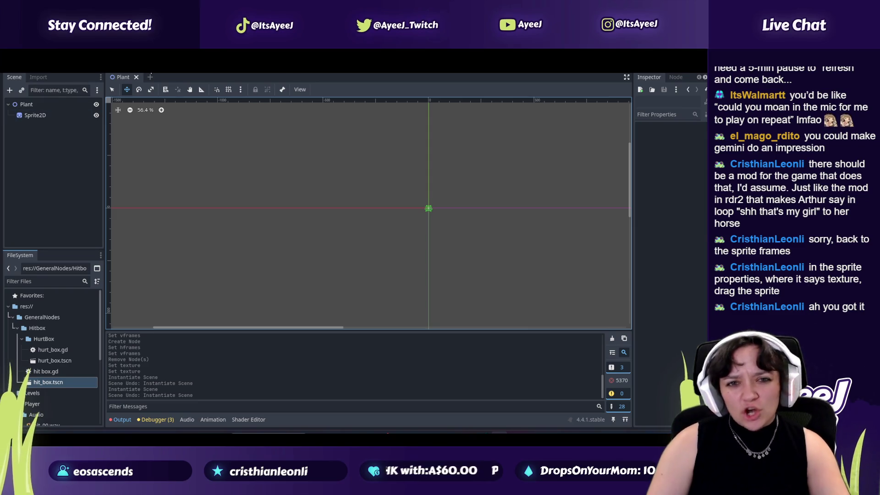
left_click(136, 77)
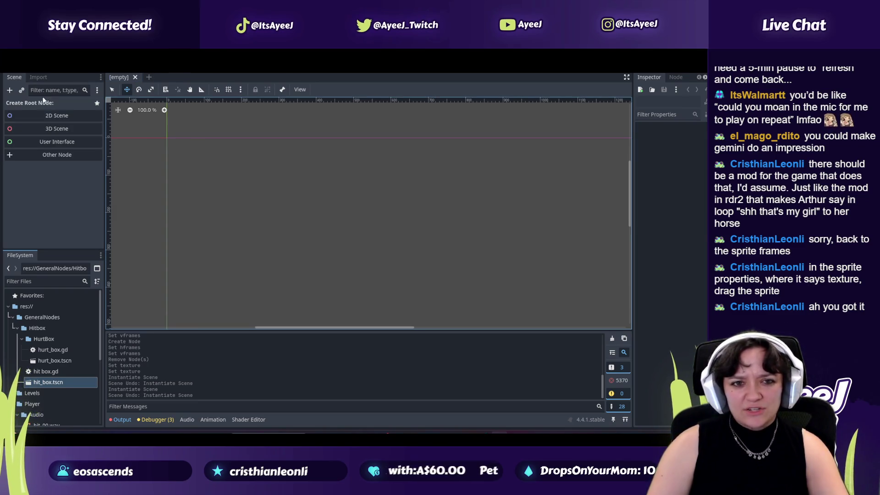
- Reopen Plant.tscn from the FileSystem dock
key("alt+Tab")
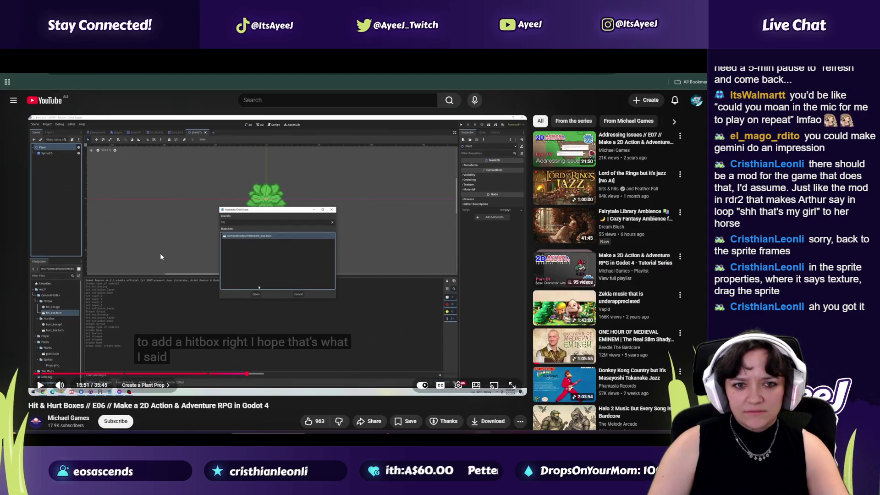
key("alt+Tab")
scroll(29, 392, "down", 3)
scroll(31, 343, "up", 3)
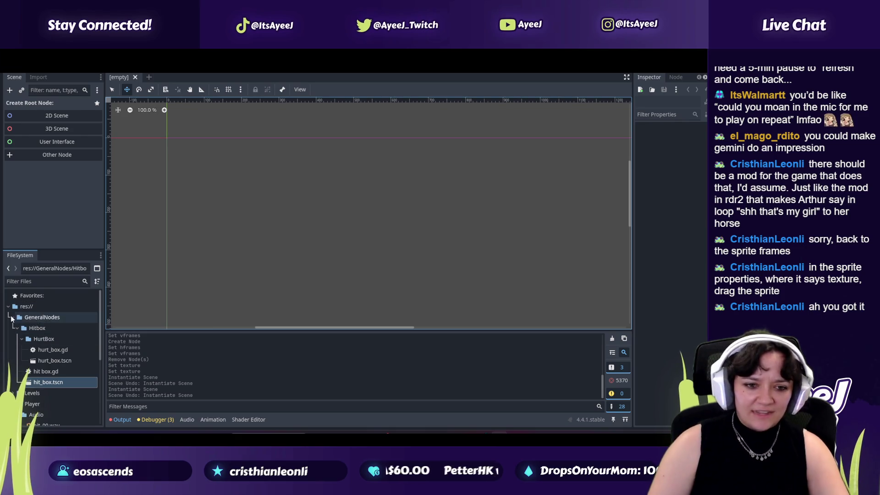
scroll(37, 356, "down", 5)
left_click(42, 397)
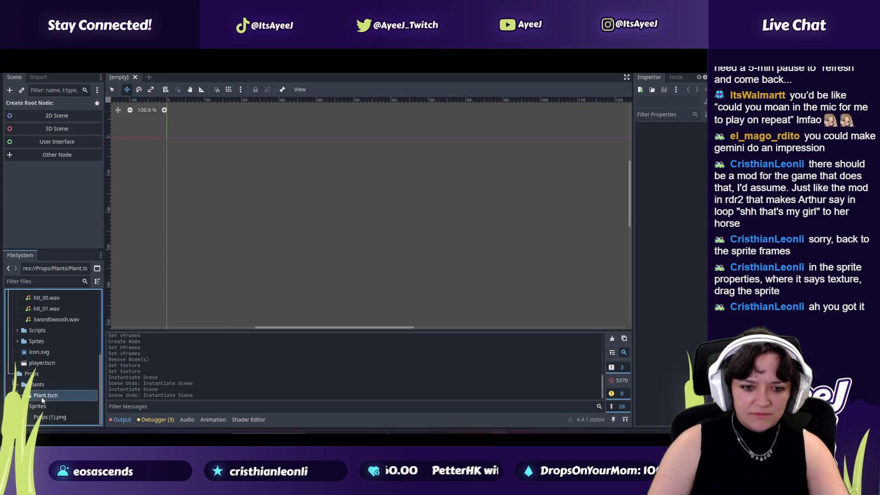
double_click(42, 397)
- Instance hit_box.tscn under the Plant node again
key("alt+Tab")
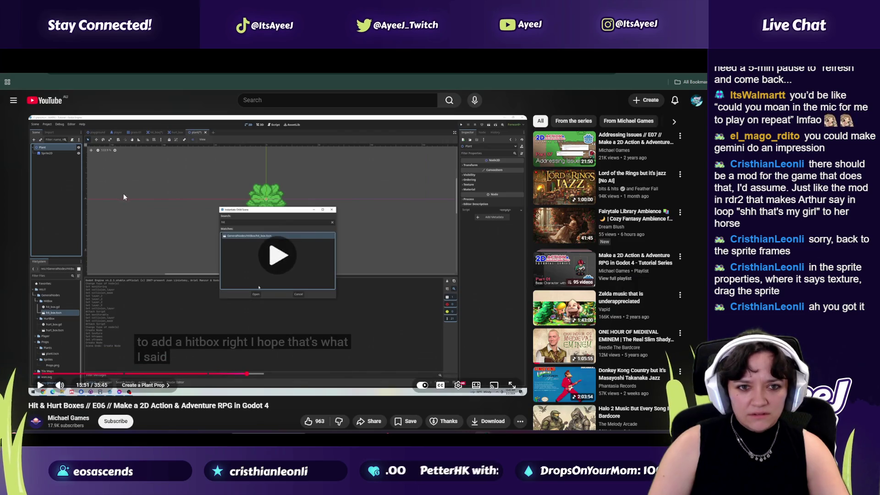
left_click(122, 198)
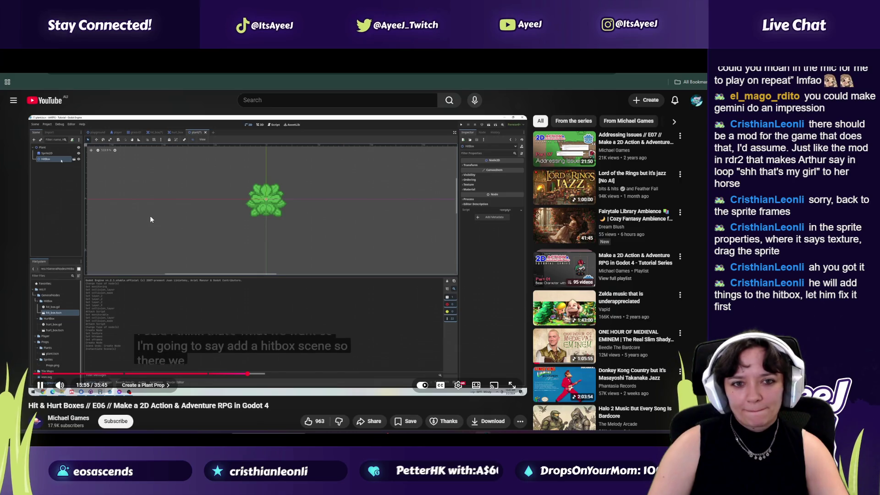
key("alt+Tab")
right_click(22, 104)
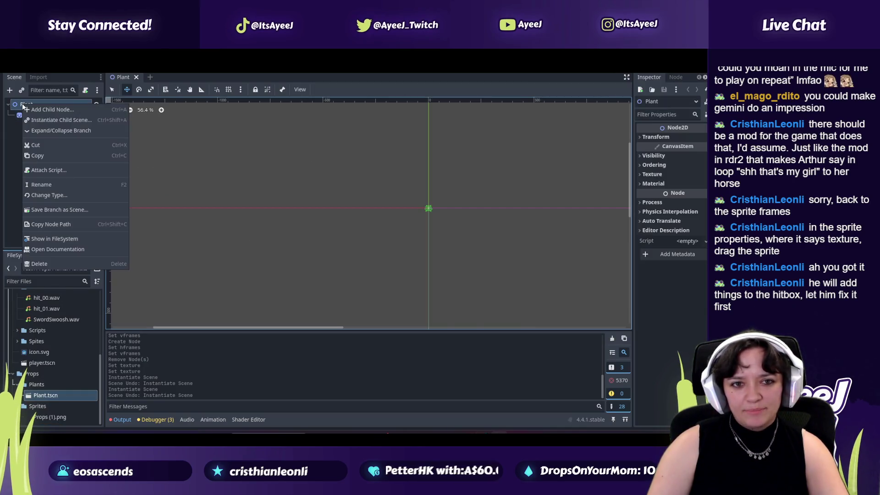
left_click(54, 119)
double_click(257, 171)
- Play the tutorial past 16:19, where a collision shape is added to the hit box, then pause
key("alt+Tab")
left_click(229, 236)
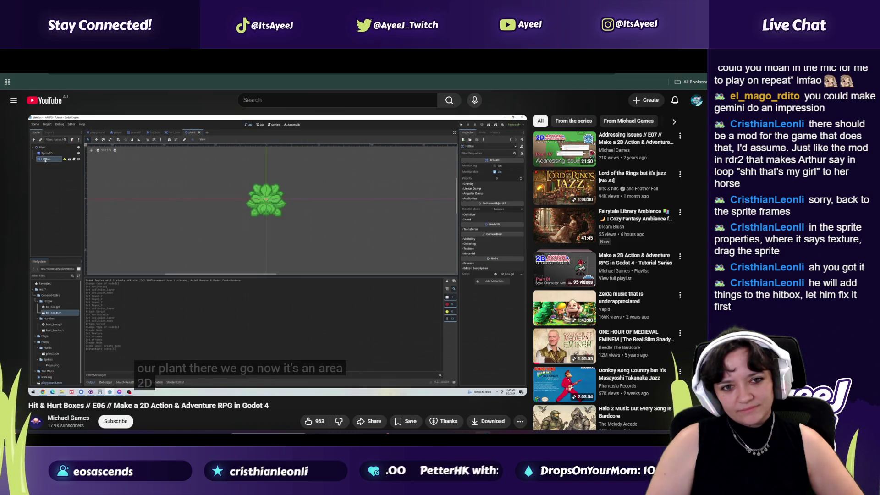
left_click(196, 239)
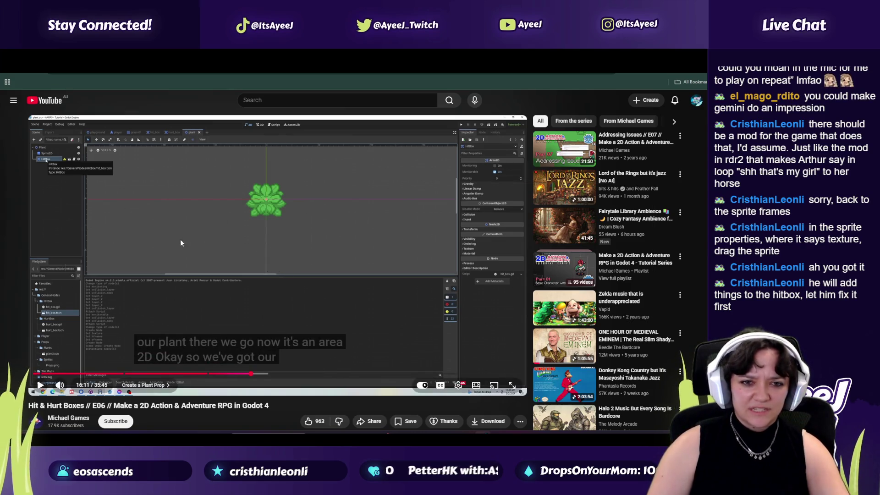
key("alt+Tab")
key("alt+Tab")
left_click(152, 202)
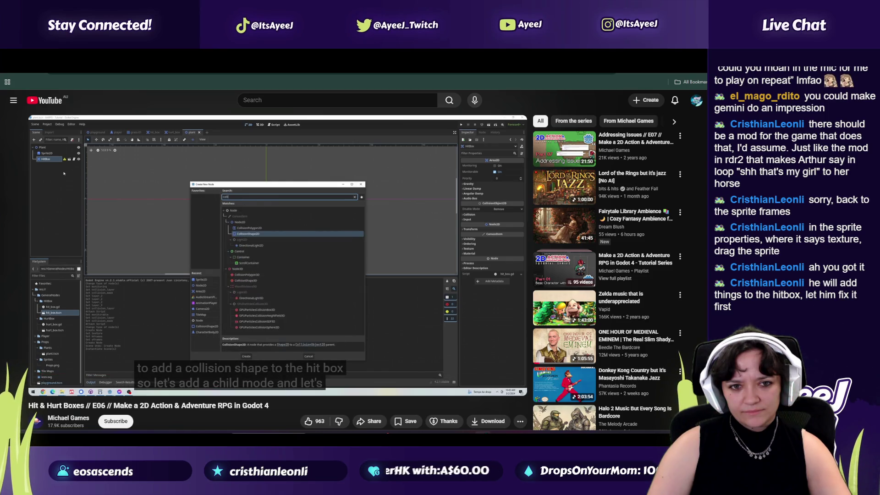
left_click(228, 254)
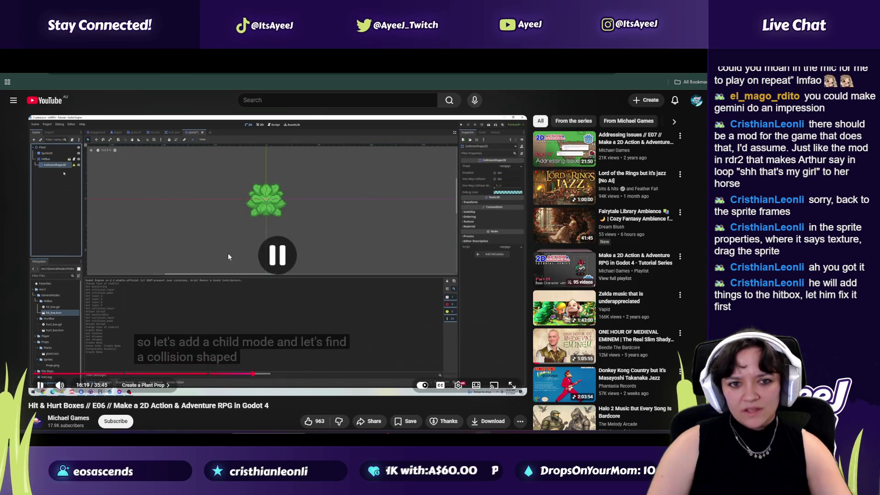
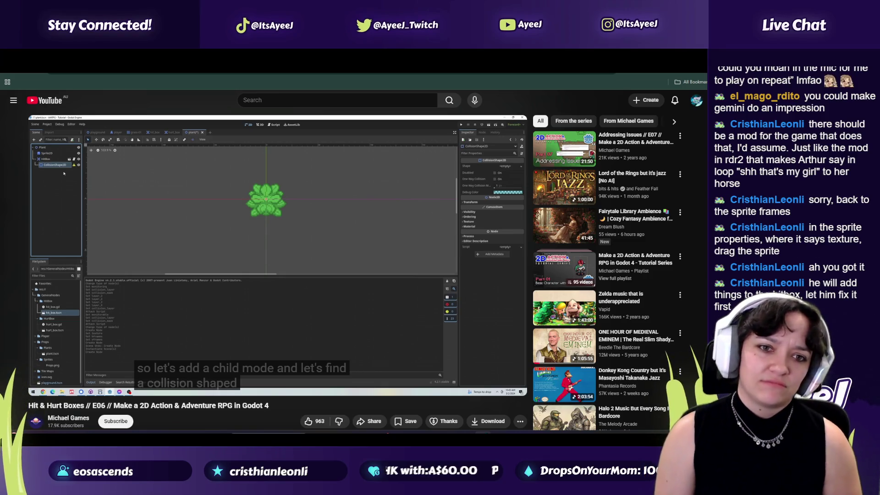
- Play the tutorial from 16:19 to about 16:25, then open the HitBox node's options in Godot
mouse_move(185, 216)
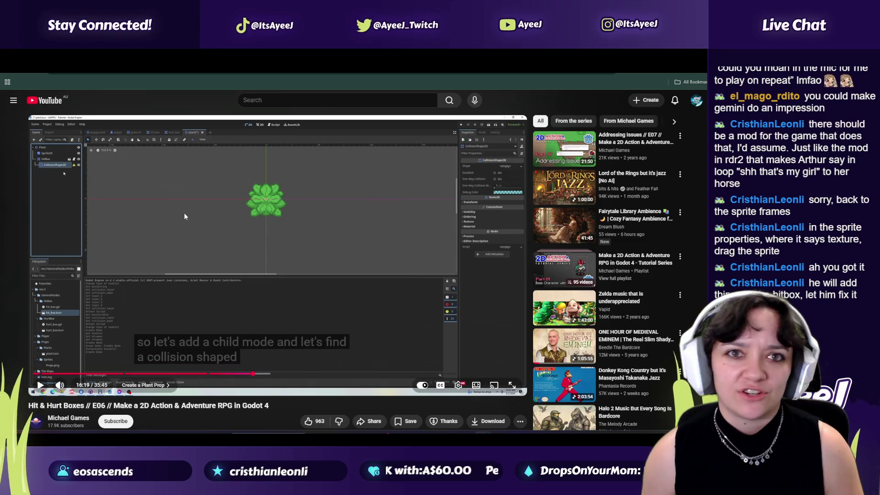
left_click(226, 257)
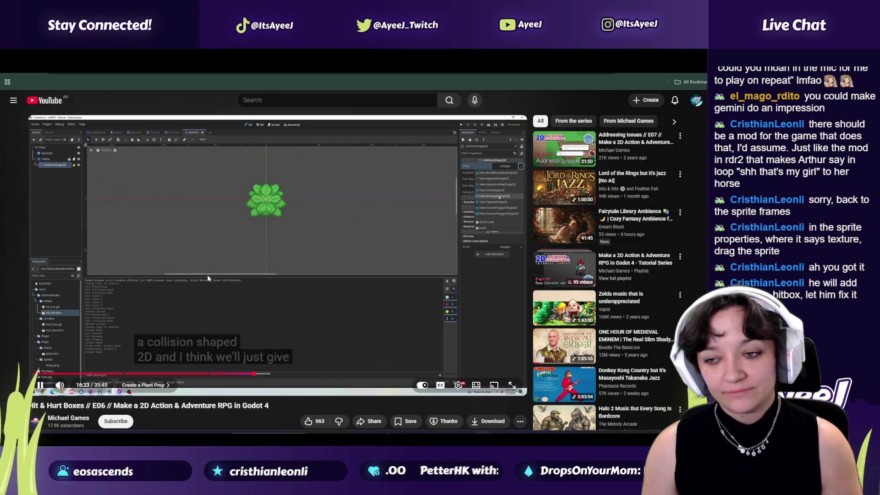
key("space")
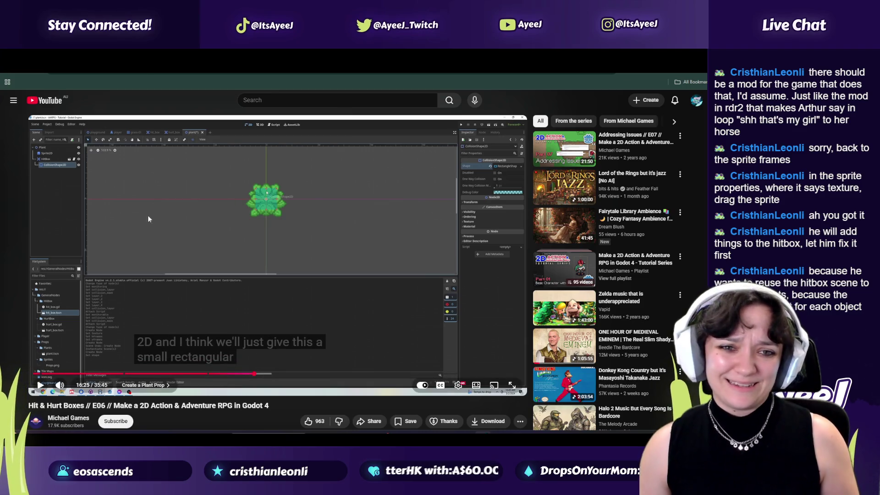
key("alt+Tab")
right_click(34, 124)
- Add a CollisionShape2D child under HitBox using the 'collis' node search
left_click(71, 136)
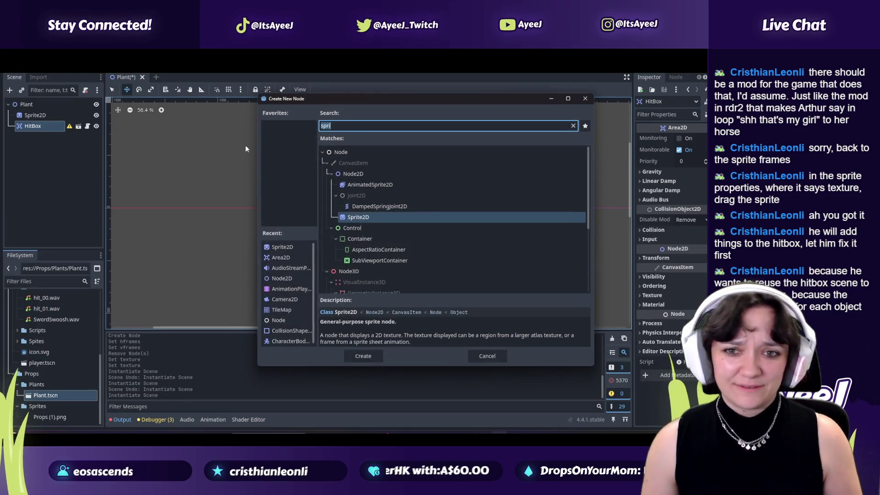
type("col;")
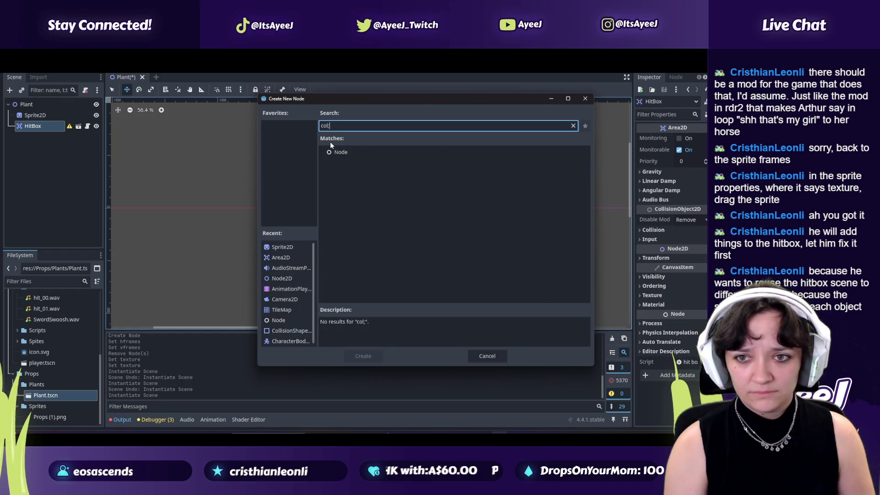
key("BackSpace")
type("lis")
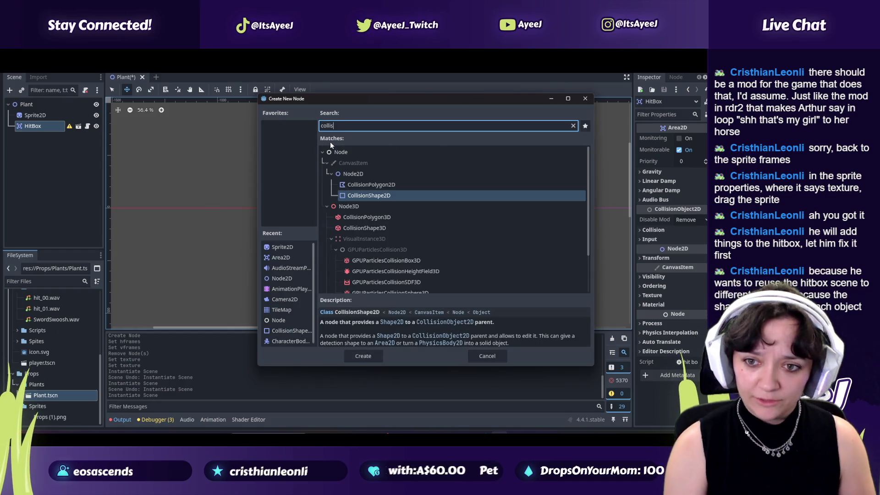
key("Return")
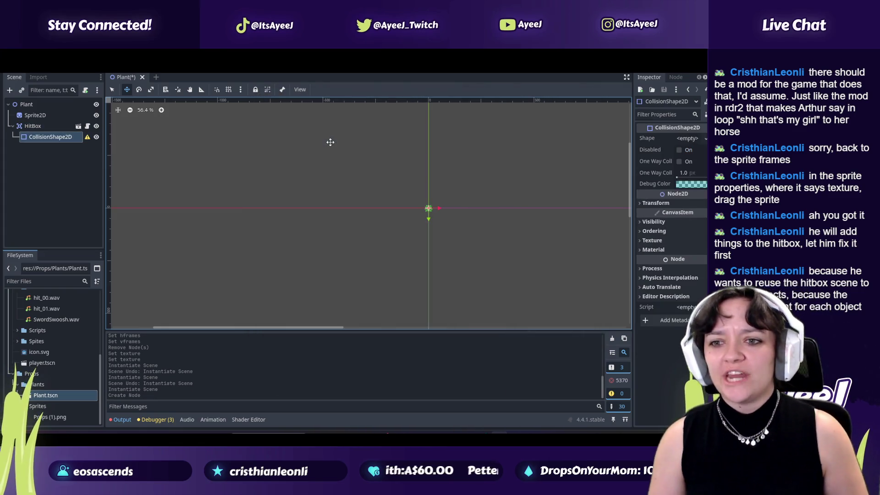
scroll(443, 191, "up", 5)
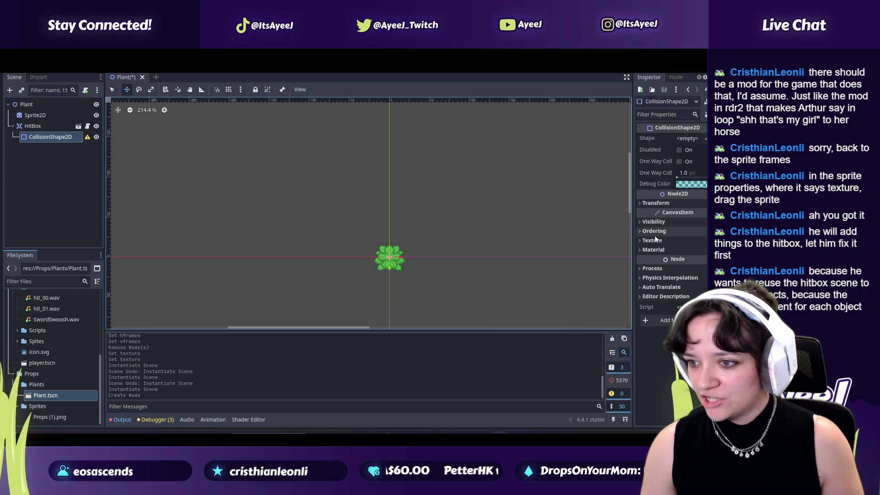
key("alt+Tab")
key("alt+Tab")
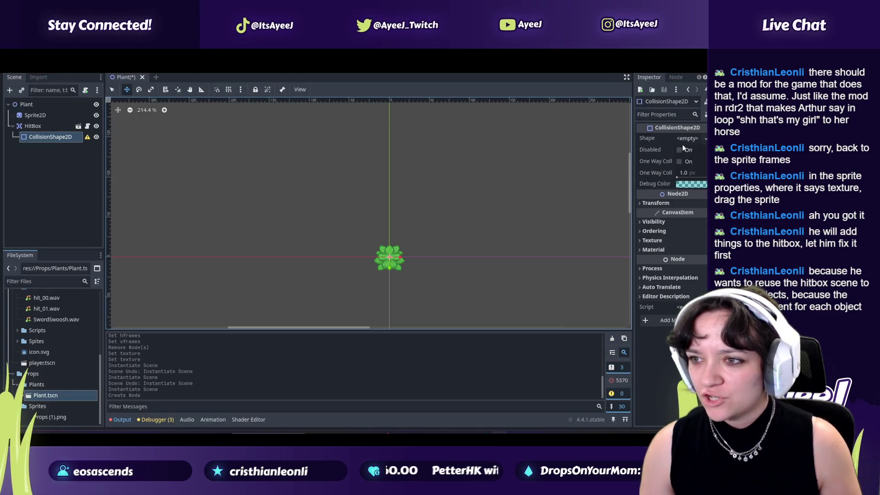
- Give the collision shape a New RectangleShape2D, then resume the tutorial
left_click(689, 139)
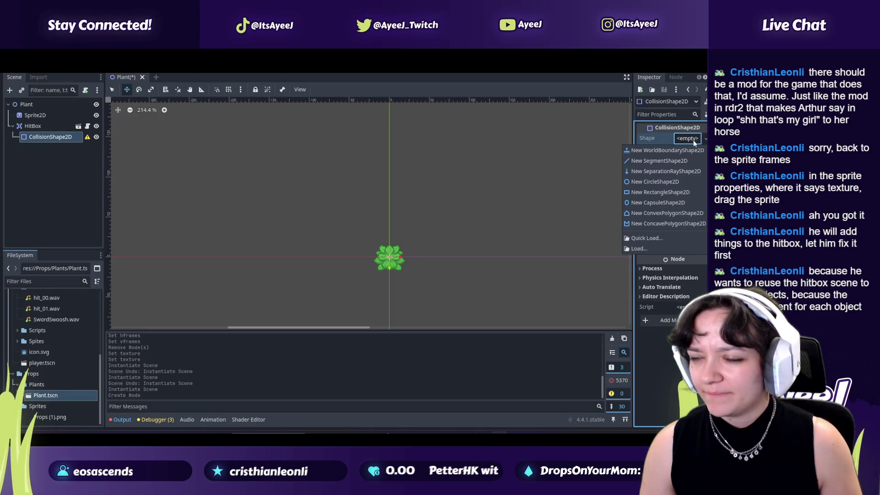
left_click(640, 193)
scroll(372, 254, "up", 6)
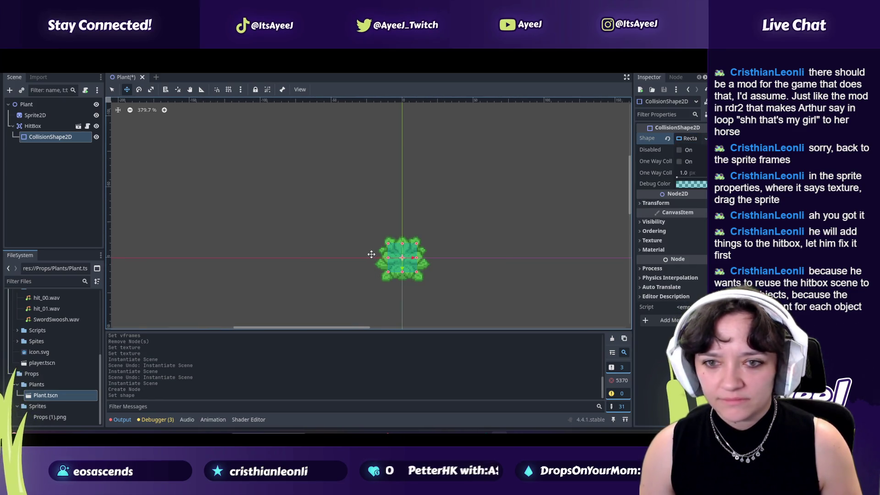
key("alt+Tab")
left_click(244, 226)
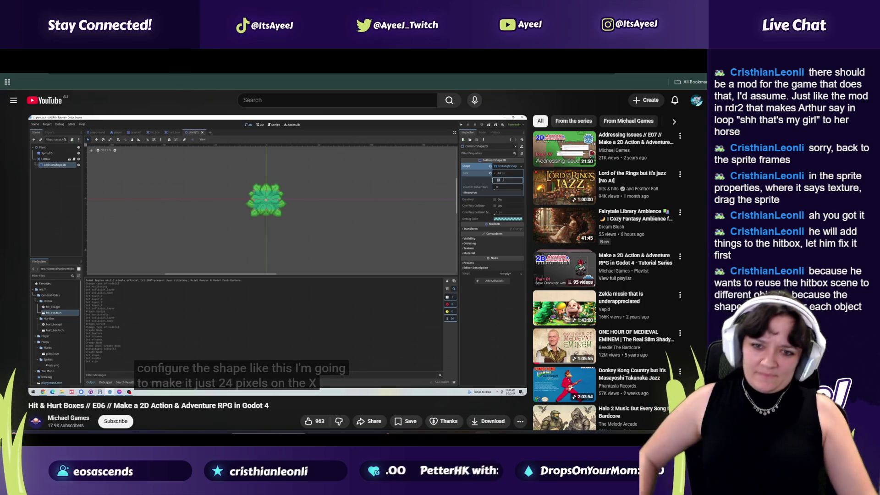
- Pause the tutorial at the 24 by 16 px sizing explanation and compare it with the collision shape's Inspector settings
left_click(301, 256)
key("alt+Tab")
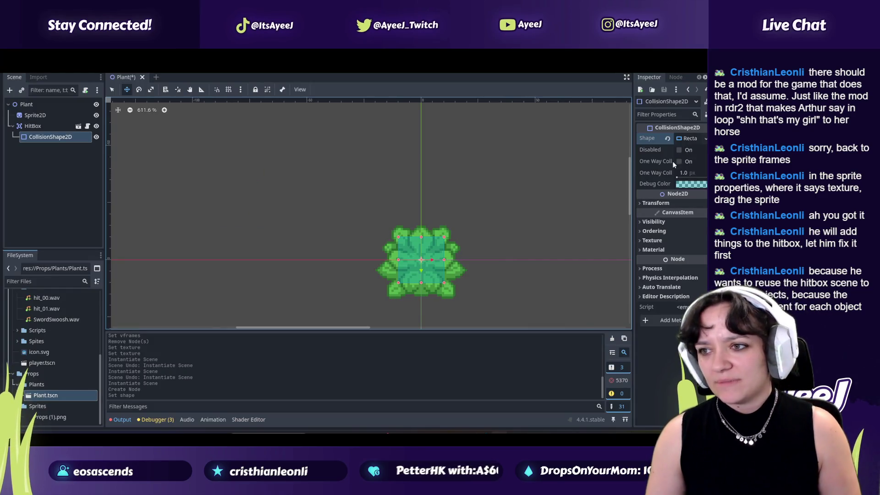
left_click(654, 205)
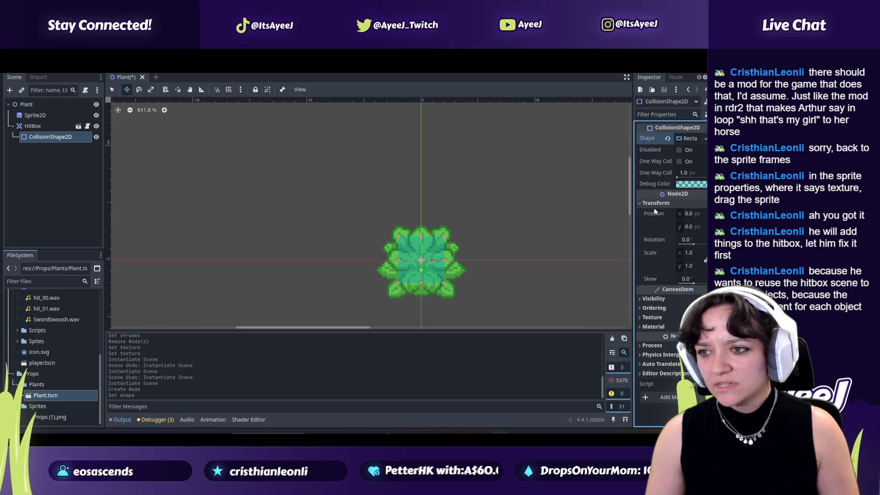
left_click(639, 205)
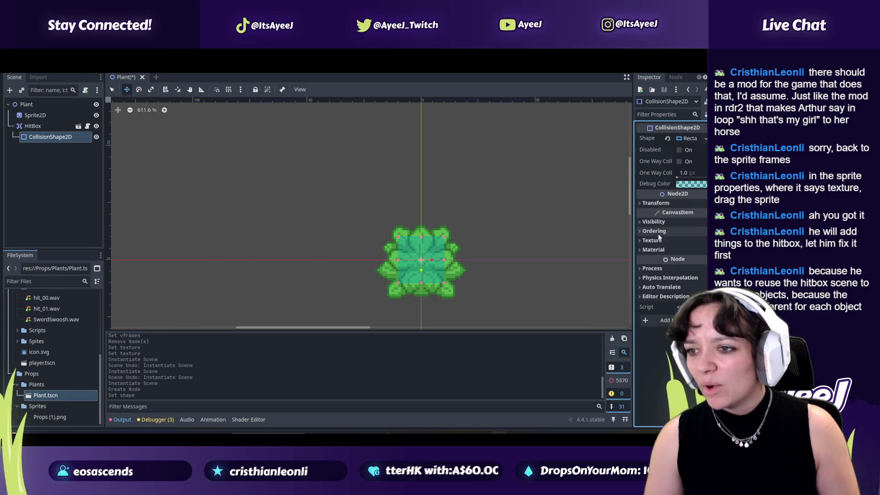
key("alt+Tab")
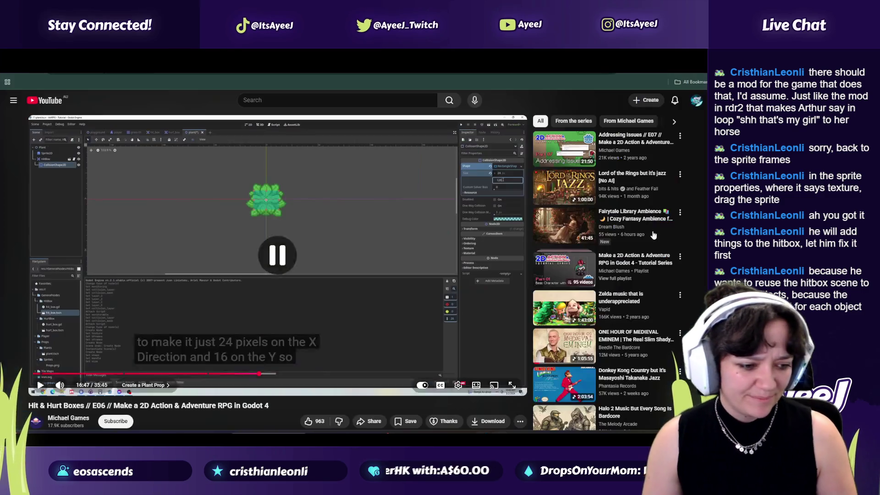
mouse_move(499, 201)
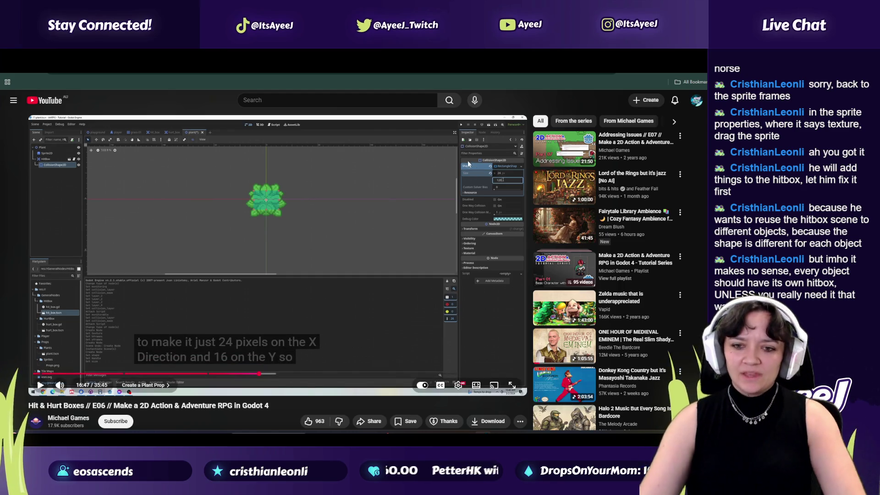
key("alt+Tab")
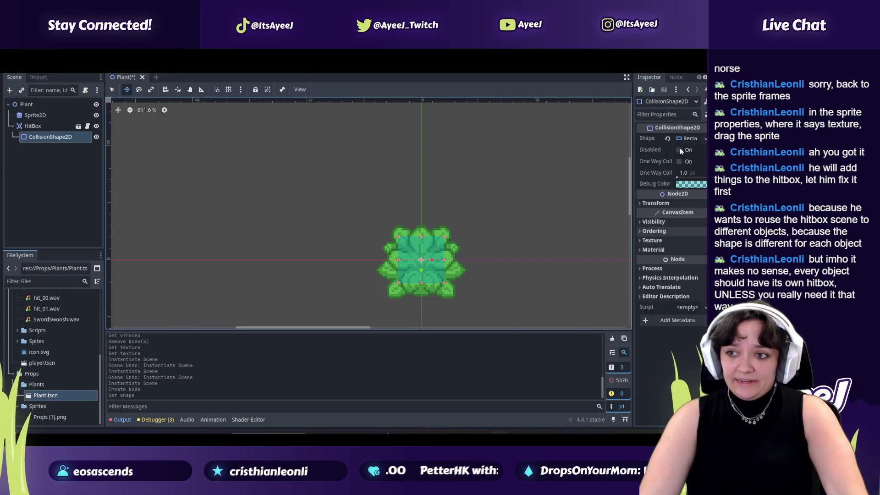
left_click(705, 140)
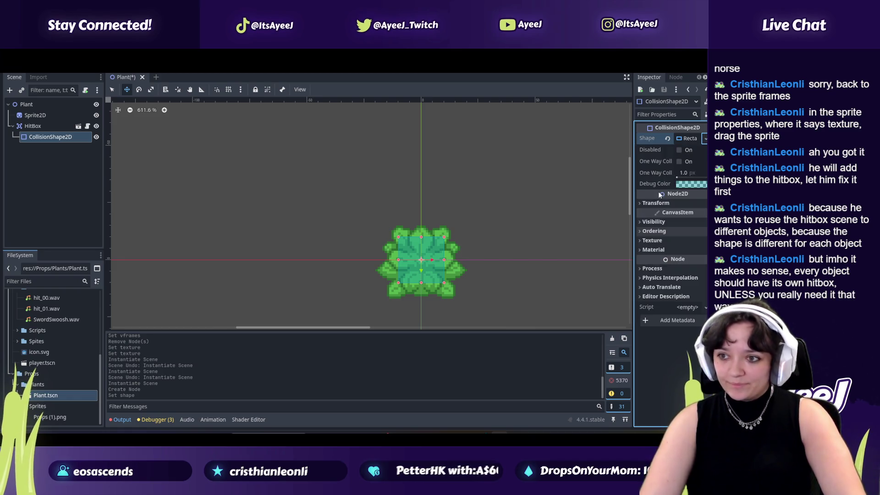
key("alt+Tab")
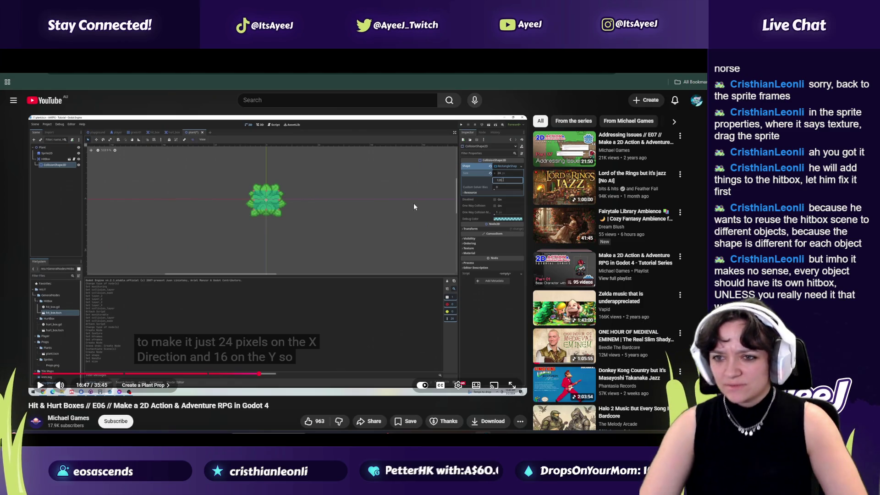
key("alt+Tab")
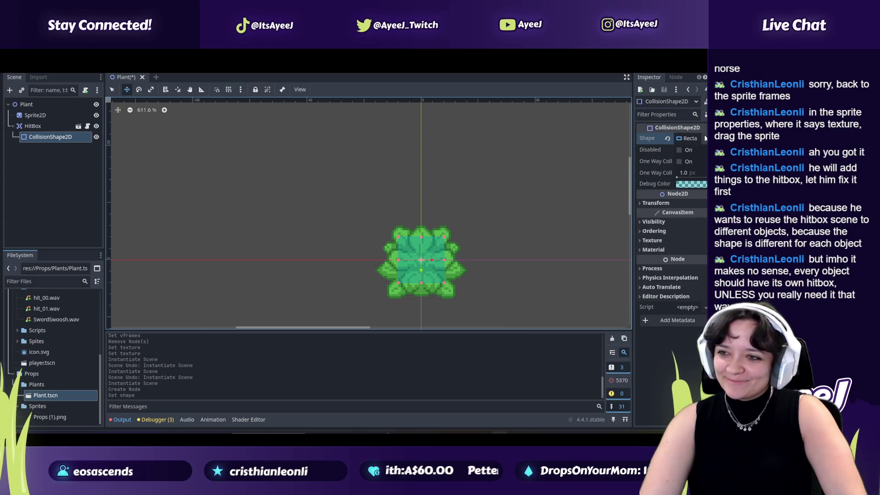
left_click(706, 139)
left_click(548, 173)
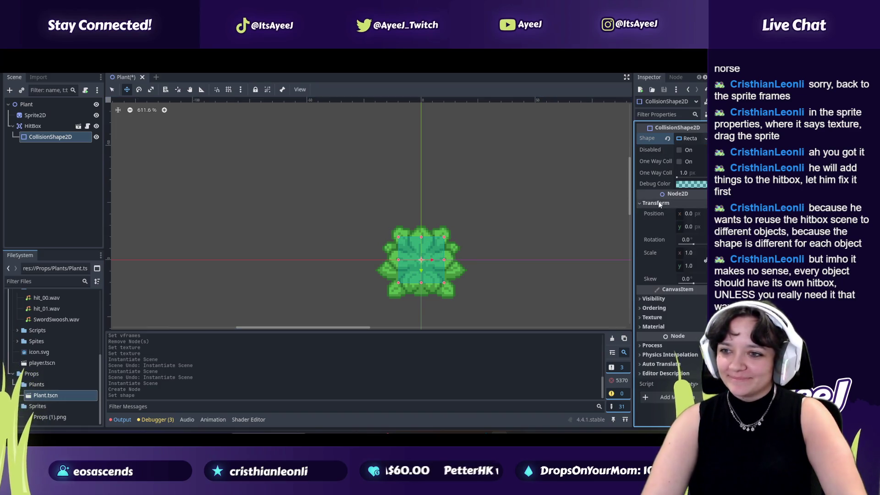
left_click(659, 159)
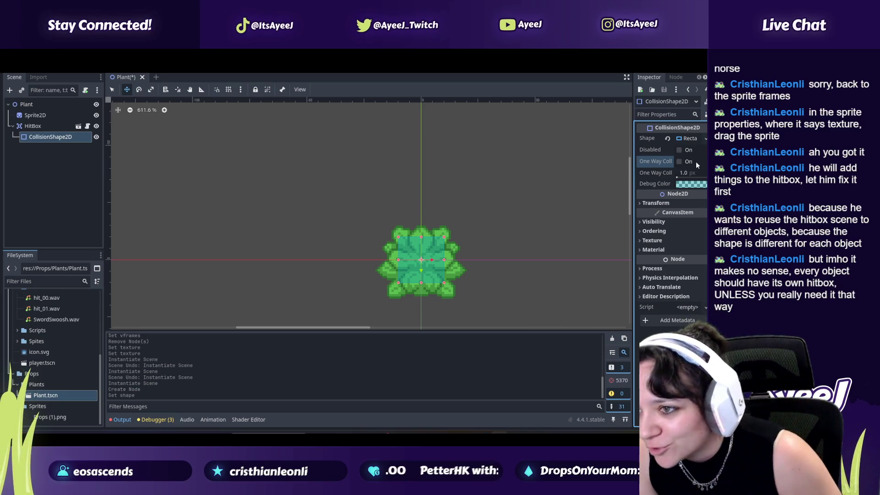
key("alt+Tab")
left_click(298, 179)
left_click(353, 293)
key("alt+Tab")
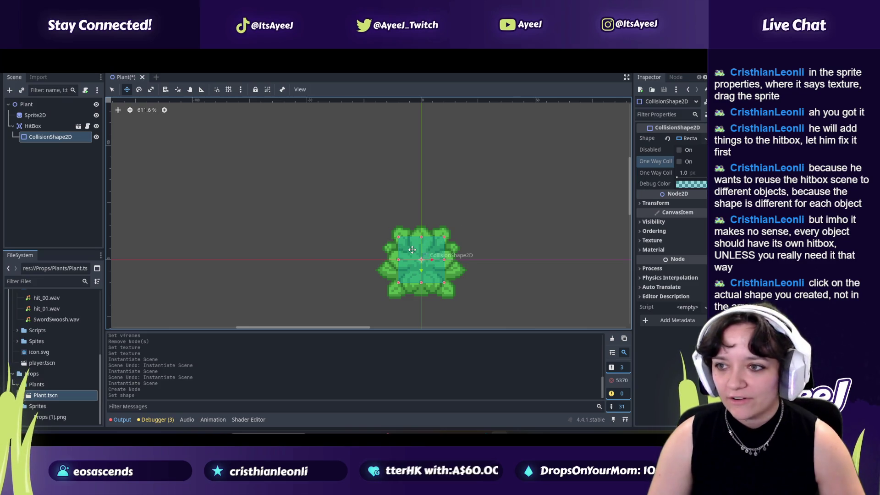
left_click(62, 137)
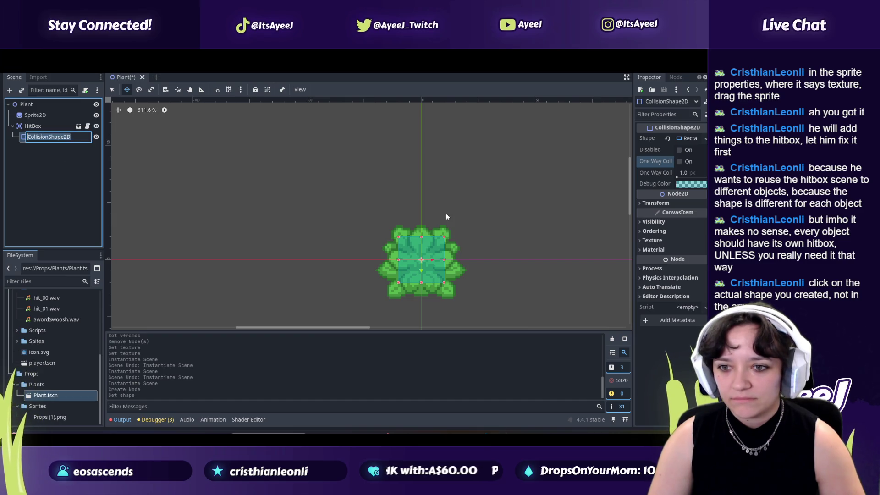
left_click(409, 261)
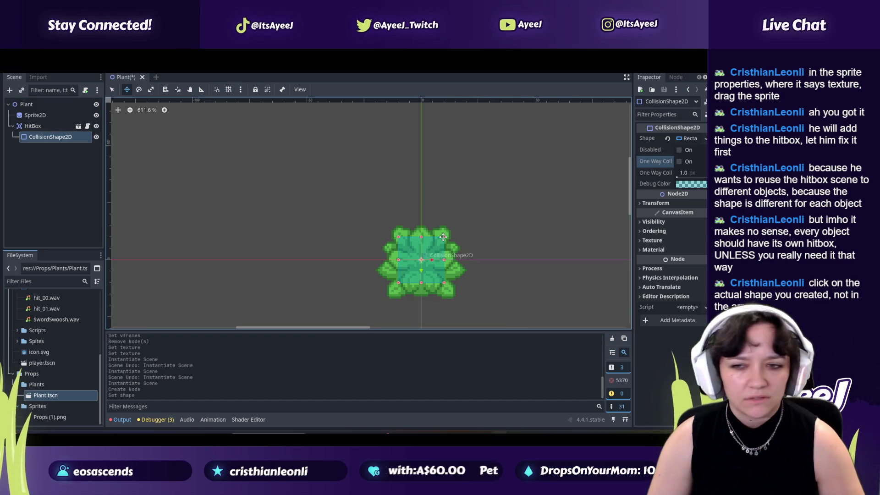
left_click(113, 89)
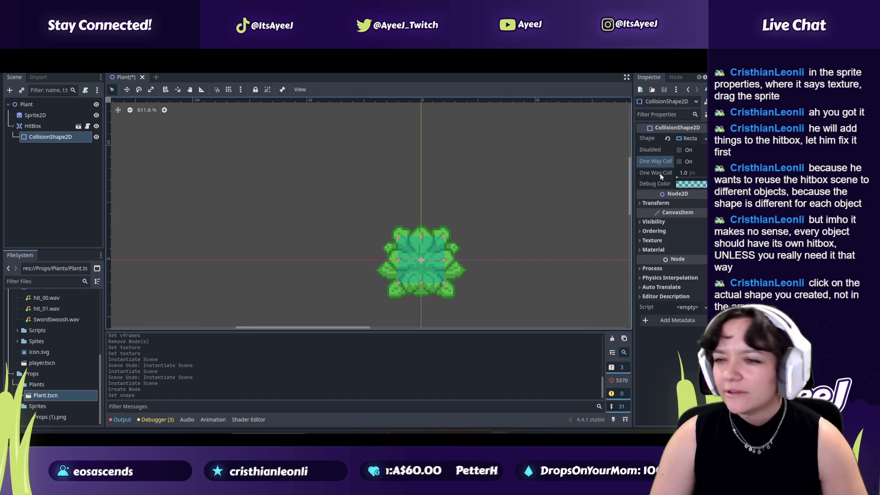
mouse_move(420, 283)
left_mouse_down()
mouse_move(422, 315)
mouse_move(424, 274)
left_mouse_up()
key("ctrl+z")
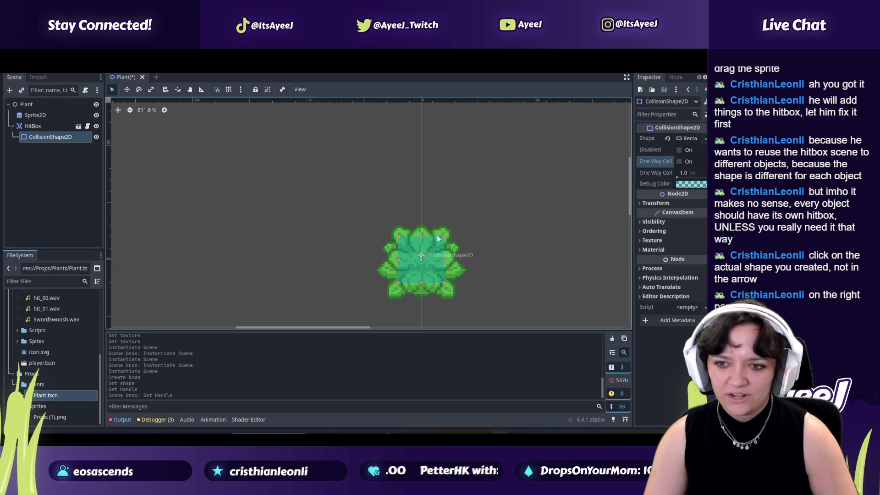
left_click(706, 139)
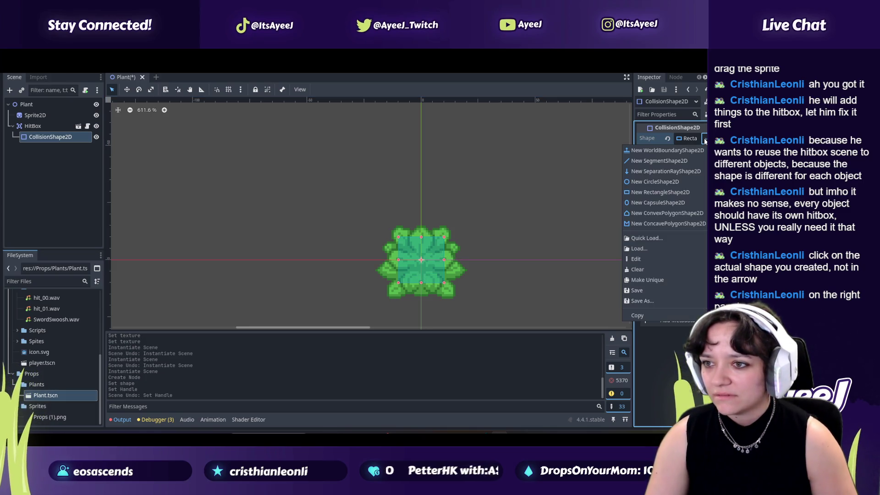
left_click(706, 140)
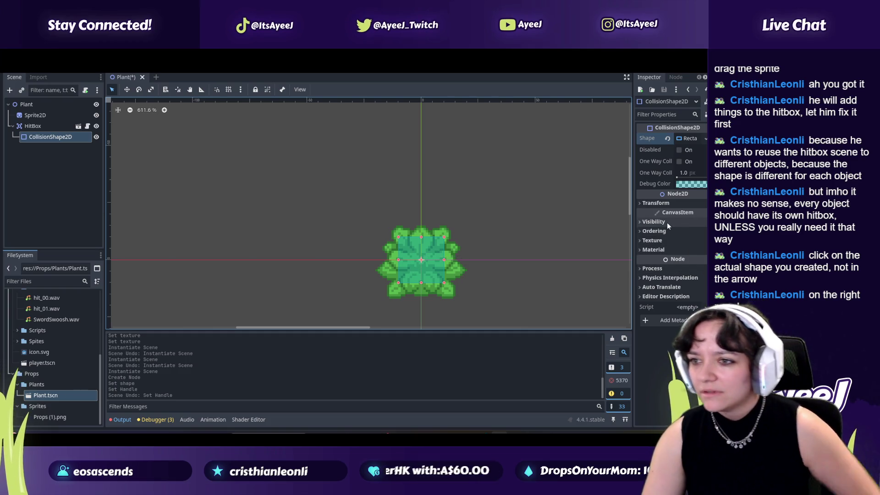
left_click(684, 139)
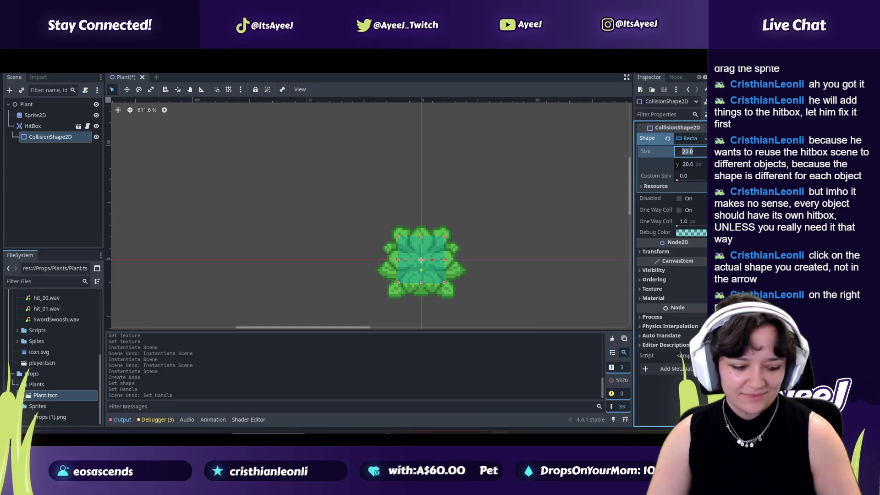
- Set the rectangle shape's size to 24 by 16 px
key("alt+Tab")
key("alt+Tab")
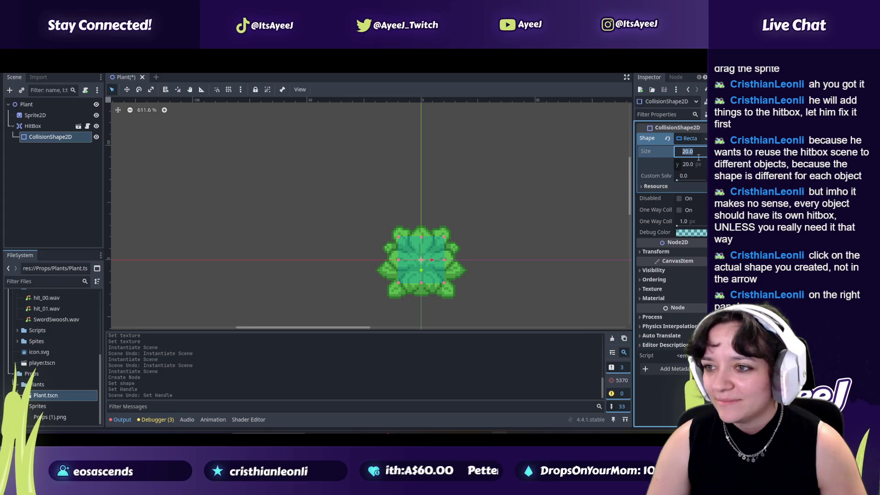
type("24")
left_click(684, 164)
type("6")
key("Return")
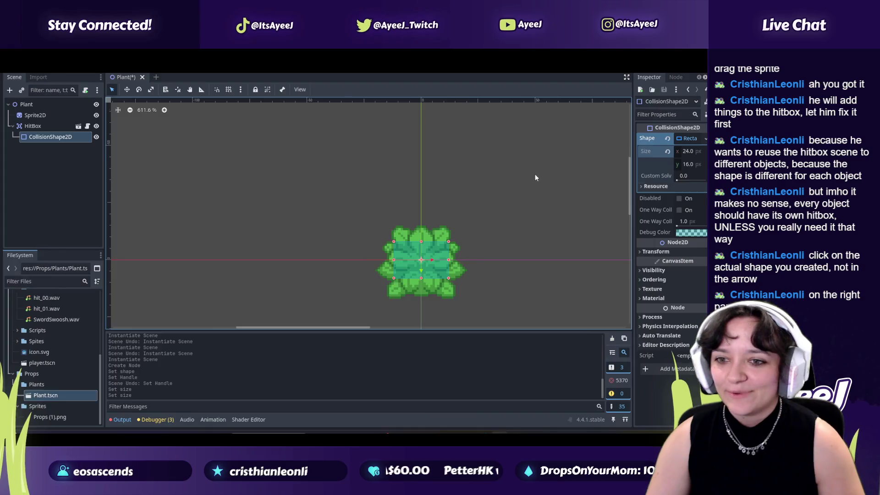
key("alt+Tab")
left_click(304, 214)
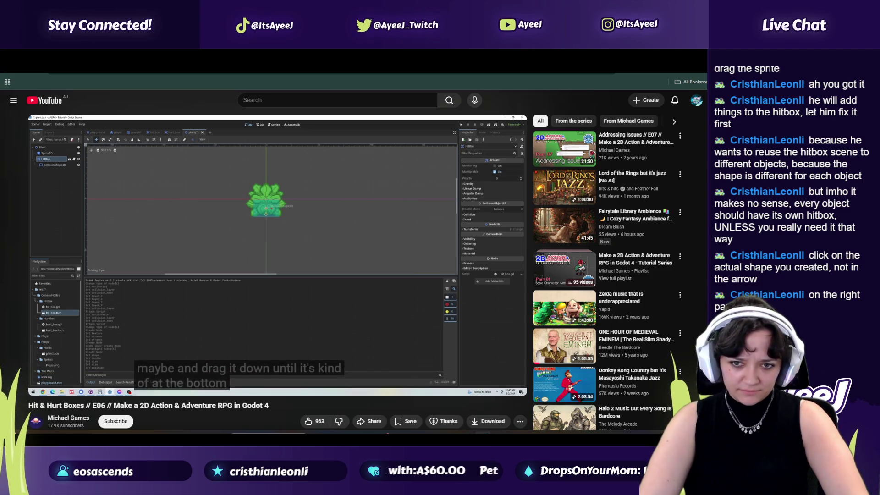
- With the Move tool, drag the collision shape 7 px down to the leaves' bottom
key("alt+Tab")
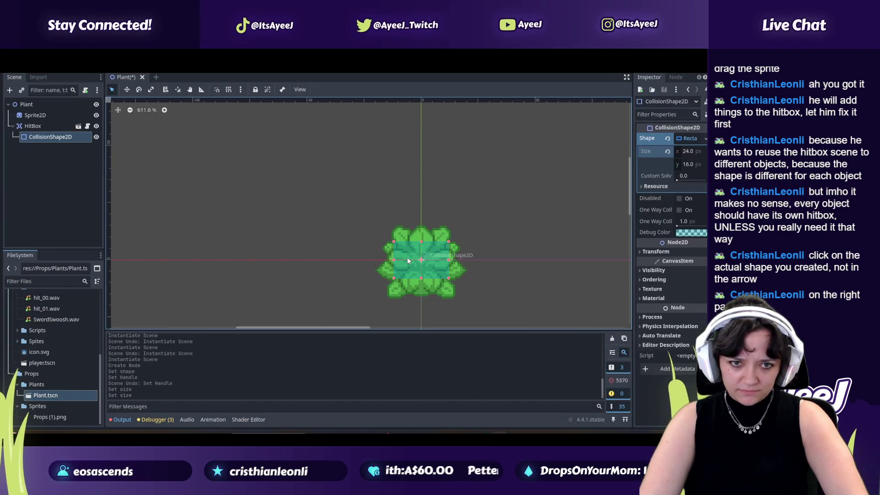
left_click(127, 89)
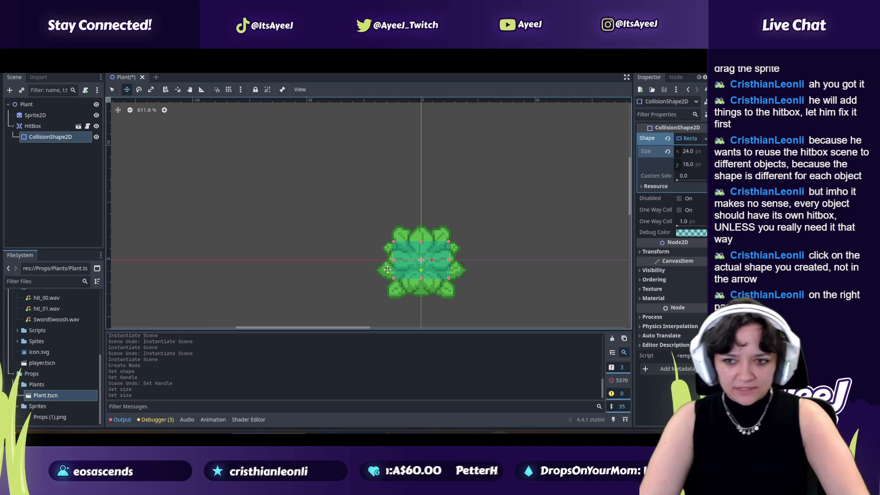
left_click_drag(409, 257, 409, 270)
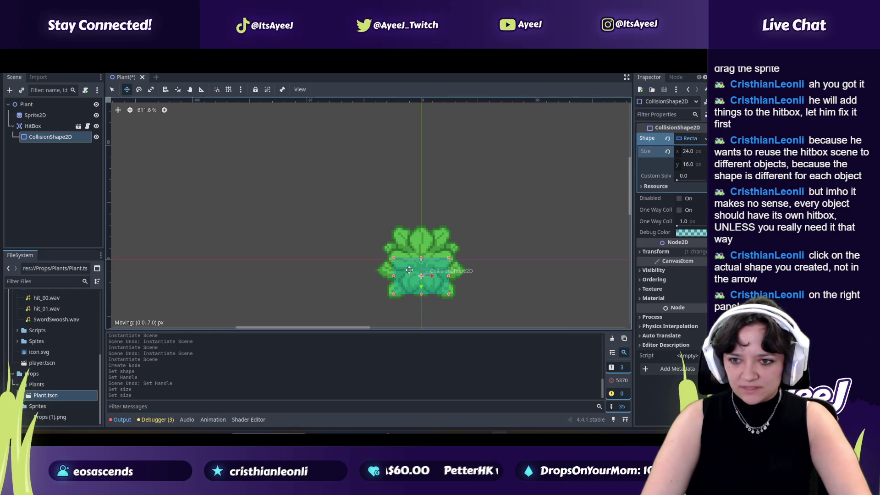
key("alt+Tab")
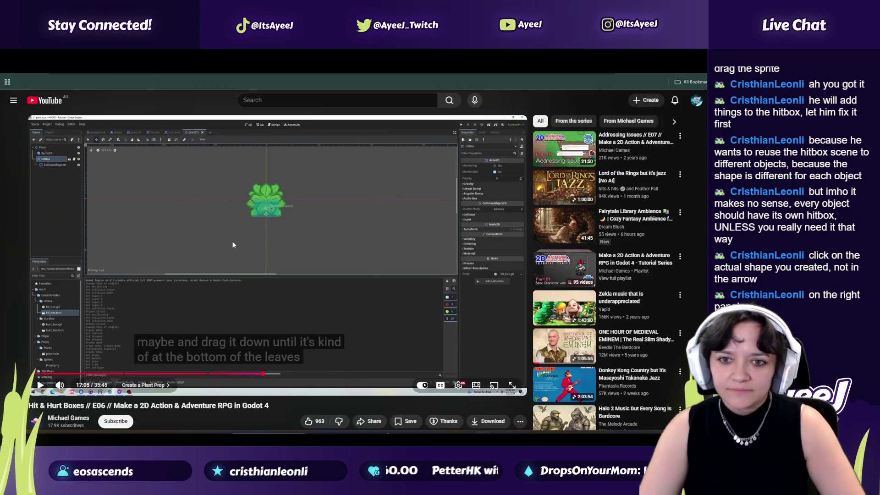
- Resume the tutorial, then mute and skip the ad in the music tab
left_click(233, 241)
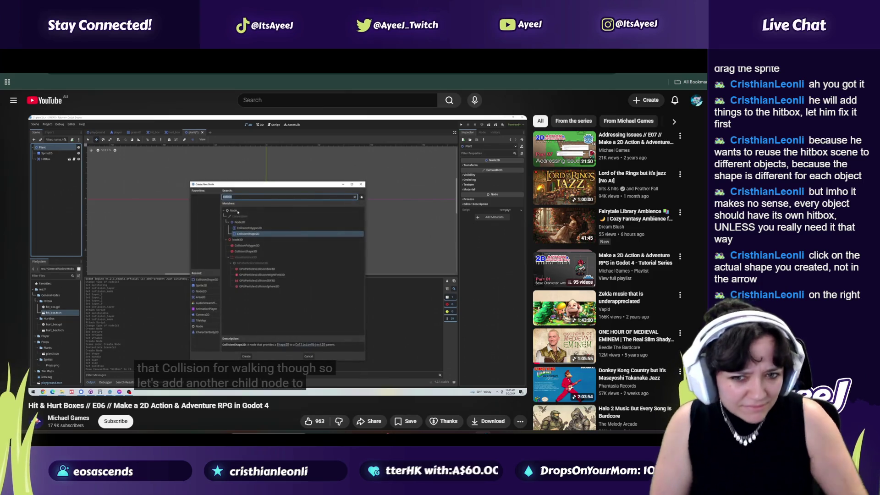
key("ctrl+Tab")
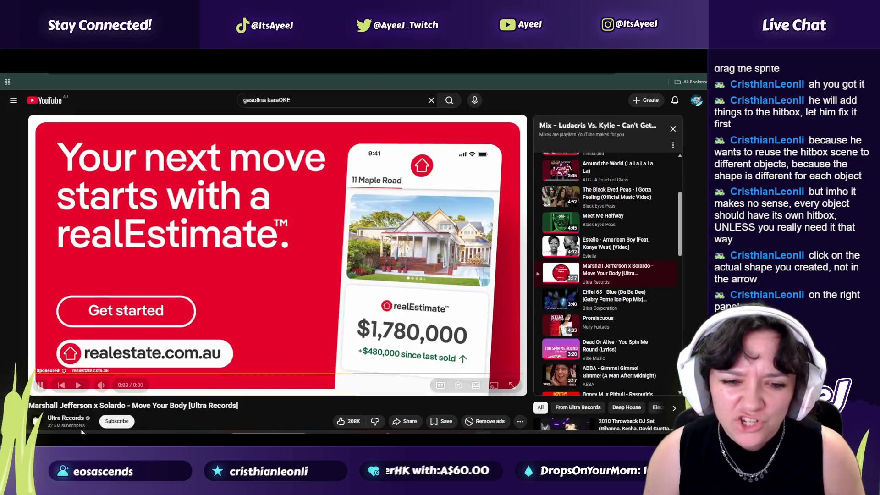
left_click(109, 386)
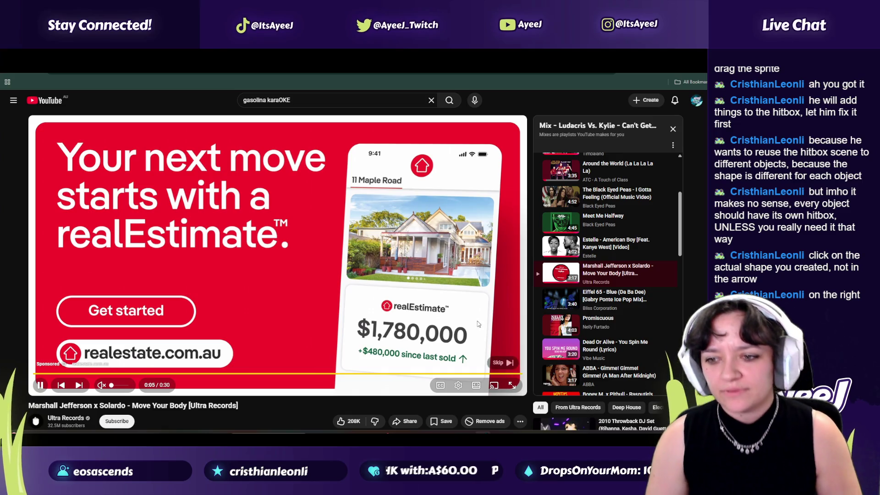
left_click(510, 363)
left_click(114, 386)
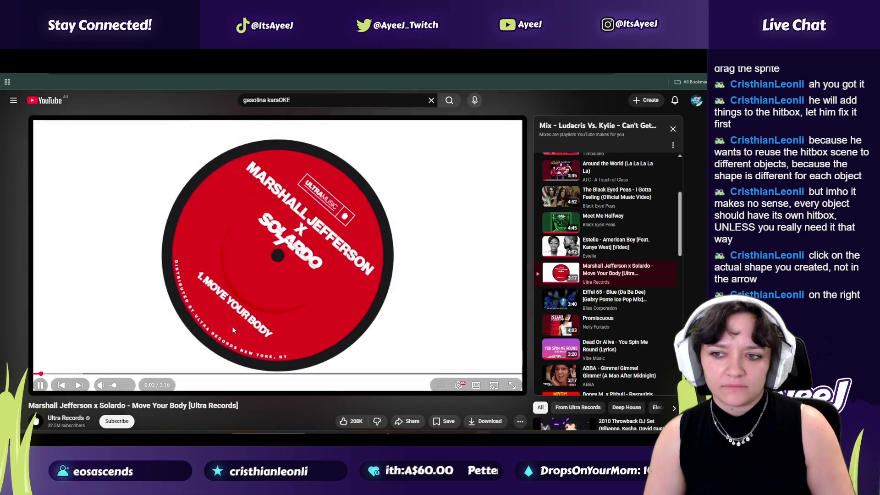
- Back in the tutorial, pause at the static body step around 18:09 and return to Godot
key("alt+Left")
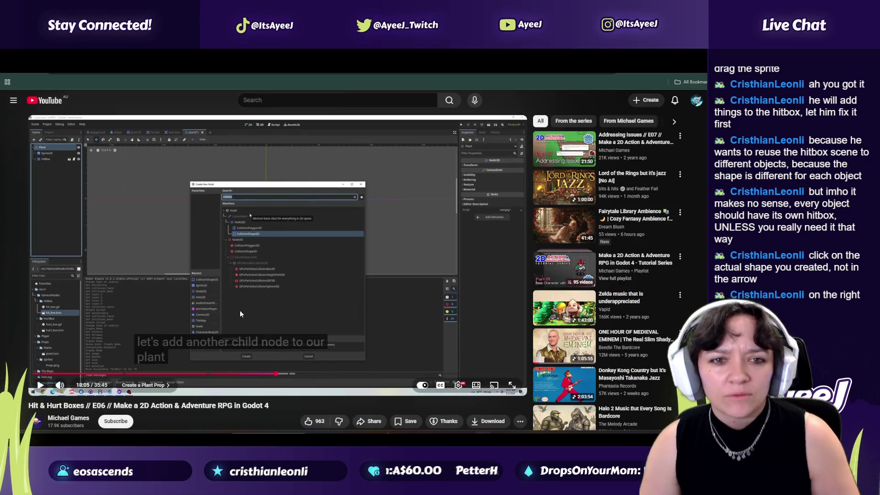
key("k")
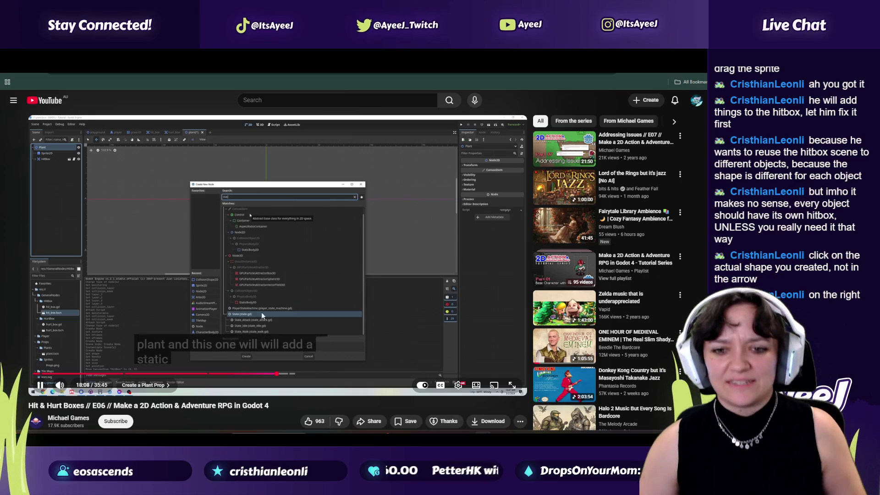
key("k")
key("alt+Tab")
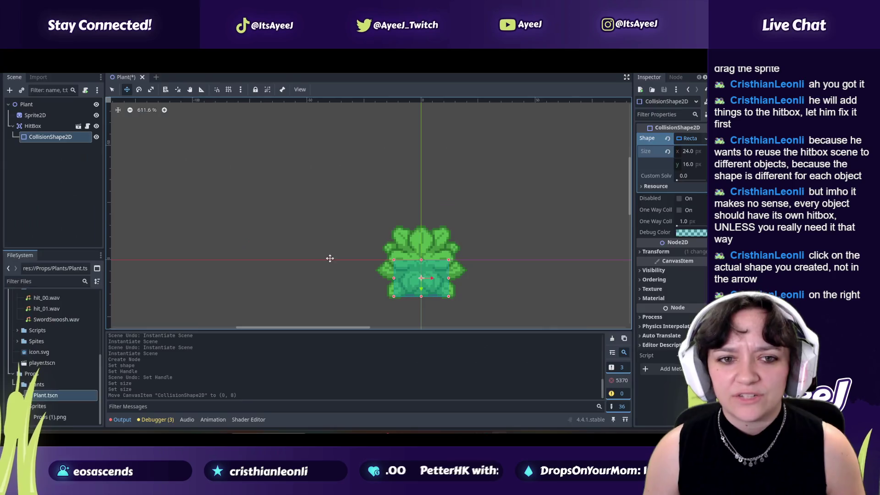
key("alt+Tab")
key("alt+Tab")
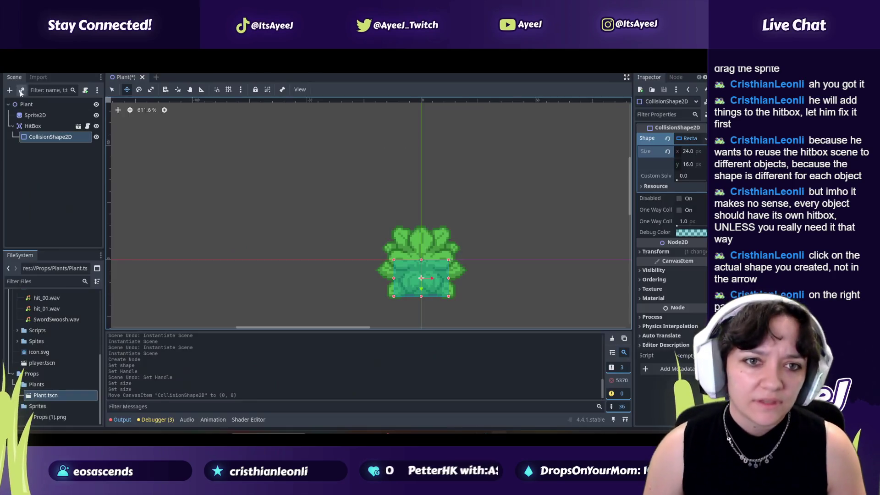
- Add a StaticBody2D child node under Plant
right_click(28, 106)
left_click(45, 114)
type("statoi")
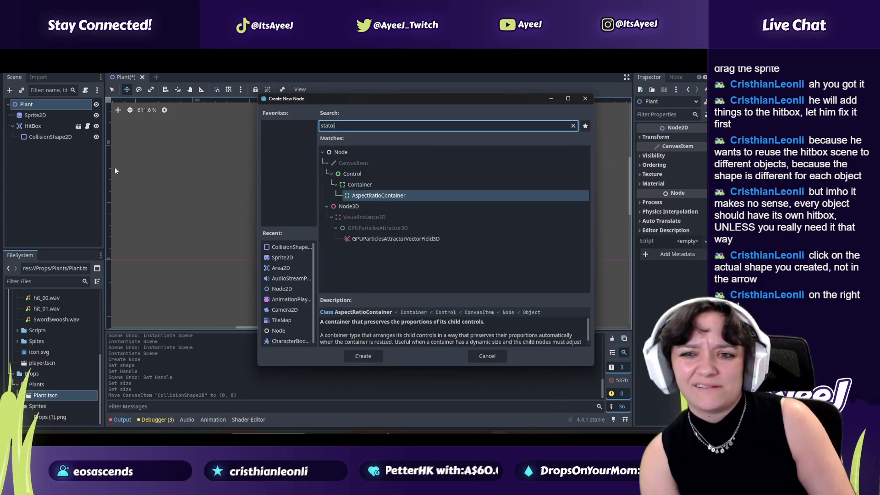
key("BackSpace")
key("BackSpace")
type("ic")
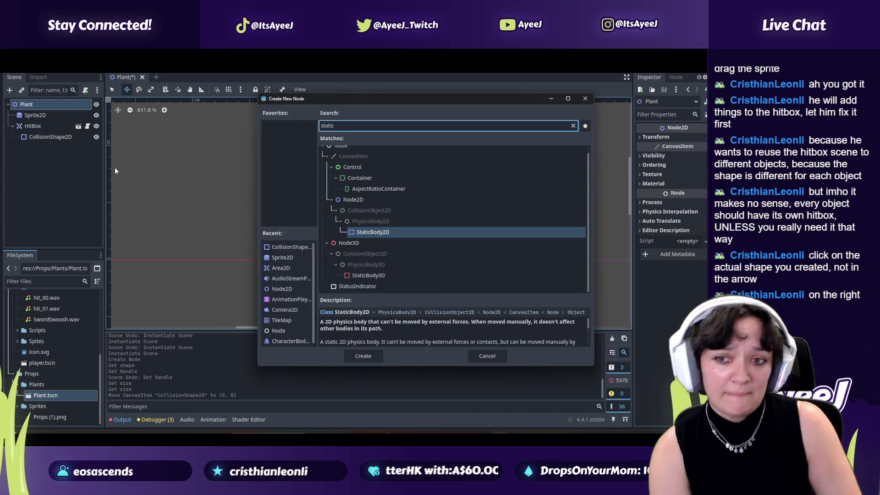
key("alt+Tab")
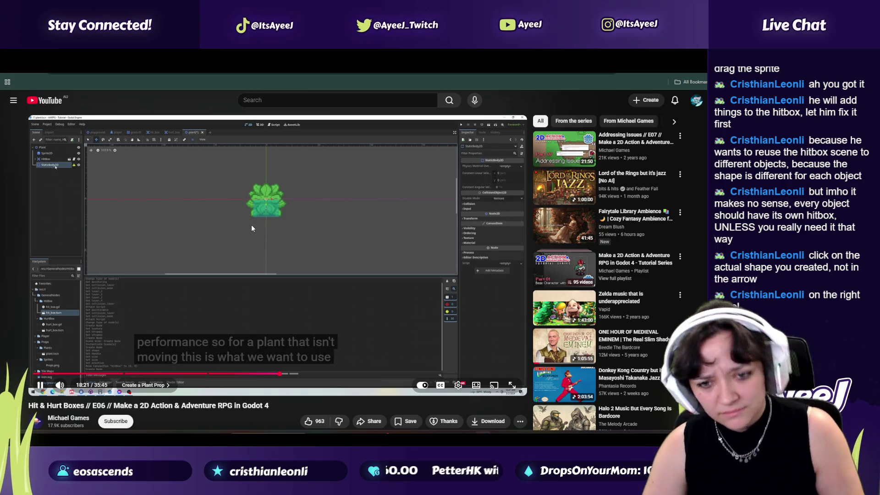
- Copy HitBox's CollisionShape2D, paste it onto Plant, and move it under StaticBody2D
left_click(246, 256)
key("alt+Tab")
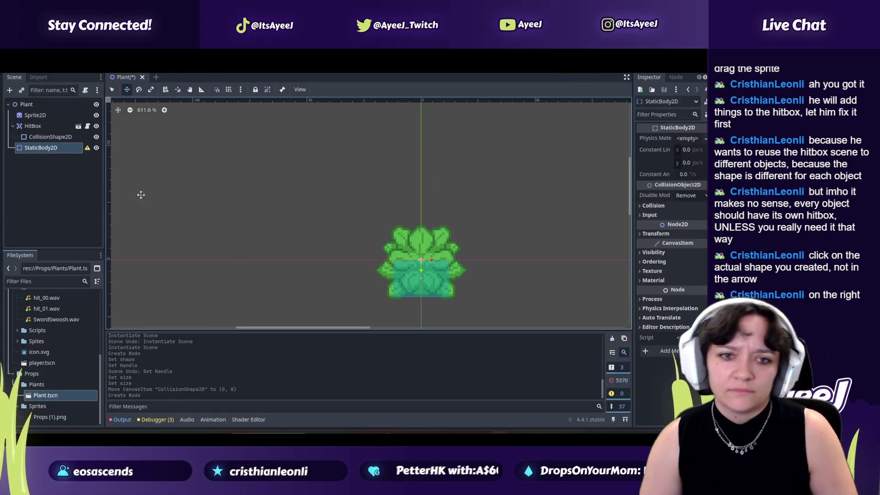
left_click(45, 137)
key("ctrl+c")
left_click(45, 193)
key("ctrl+v")
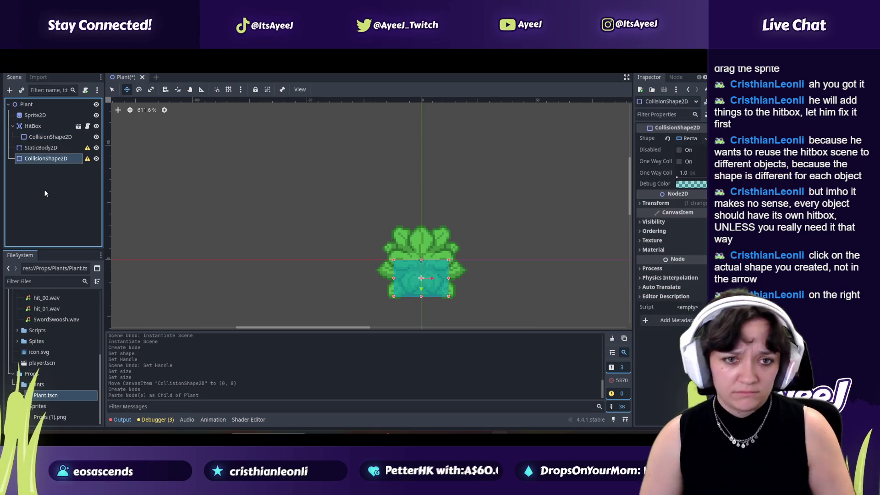
left_click_drag(43, 146, 41, 146)
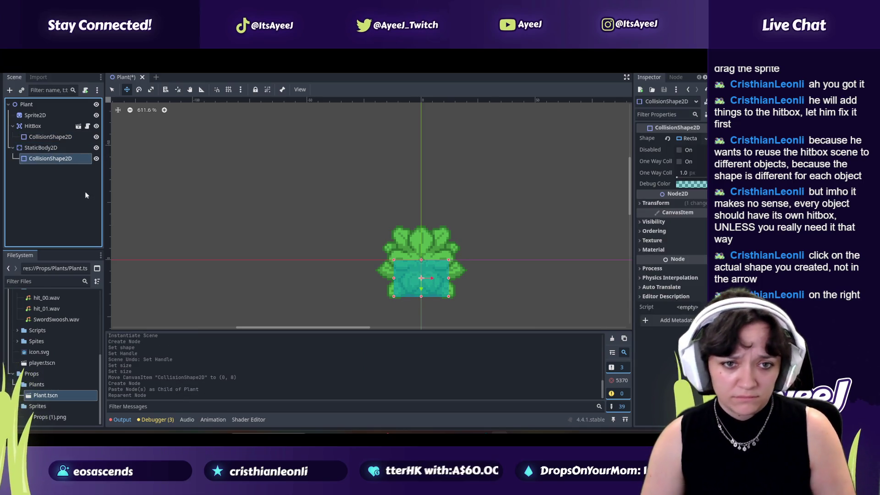
- Play the tutorial a little further and pause it again
key("alt+Tab")
left_click(166, 224)
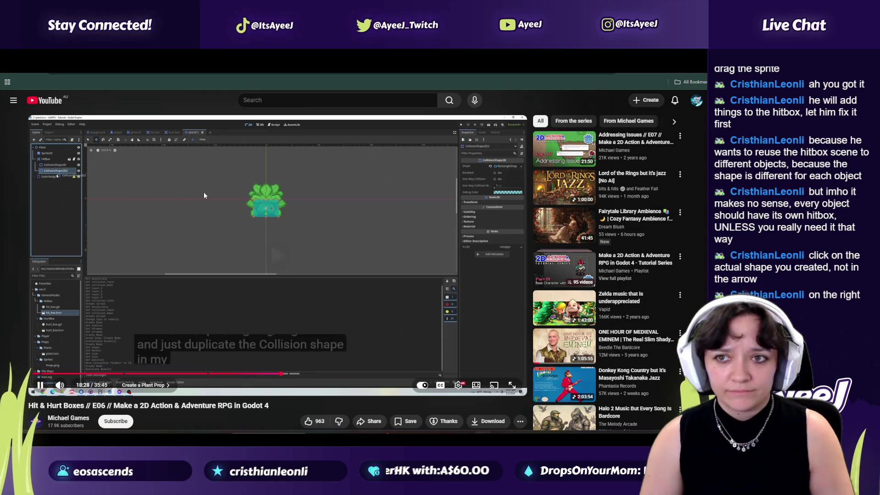
key("alt+Tab")
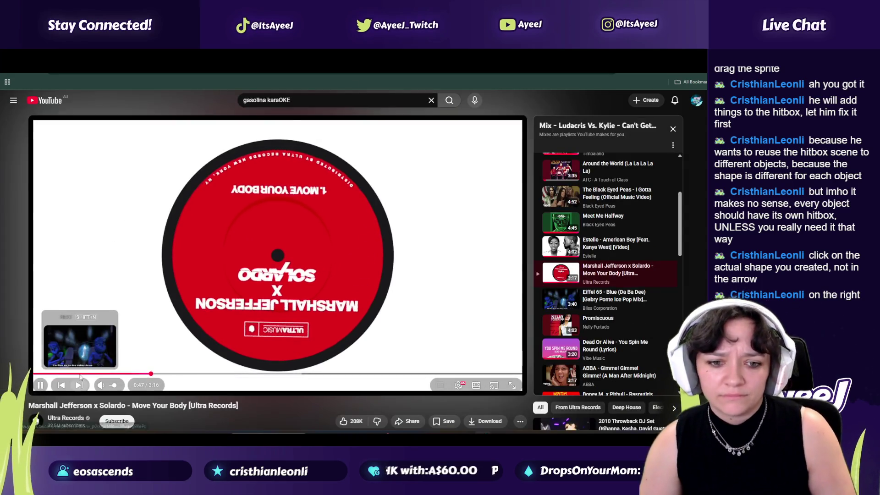
key("alt+Tab")
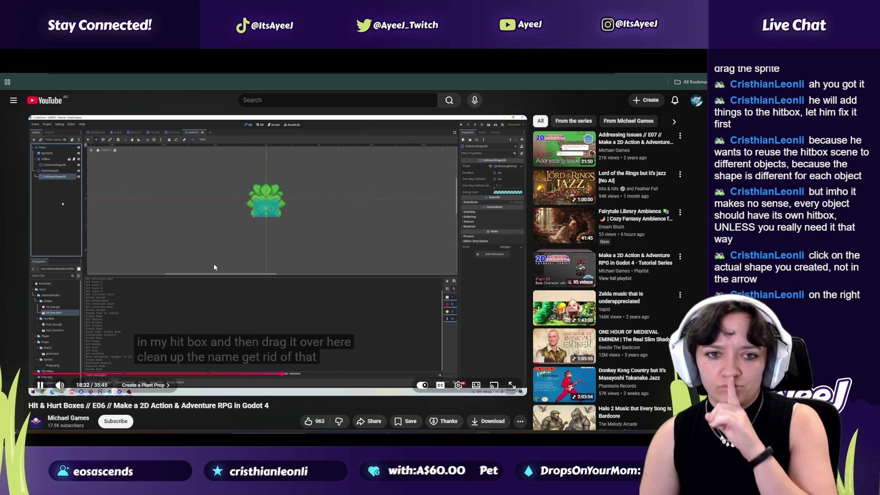
left_click(213, 265)
key("alt+Tab")
key("alt+Tab")
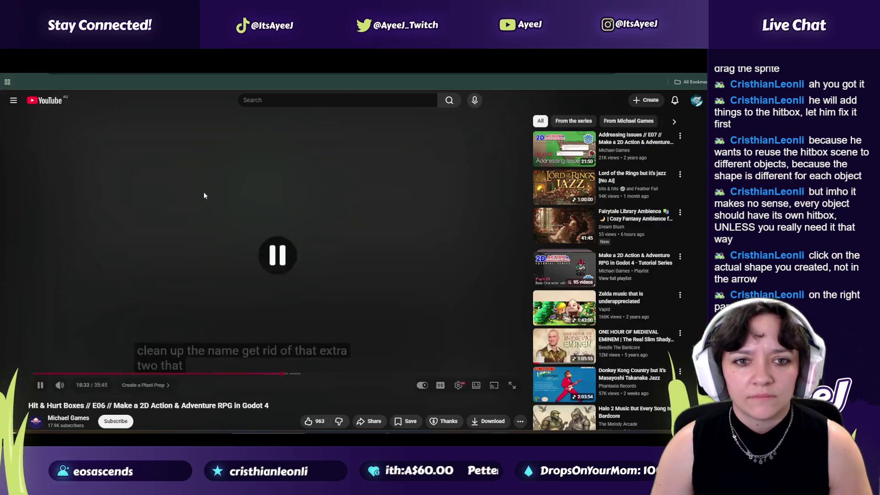
- Create a new script named plant.gd in the Plants folder
left_click(189, 189)
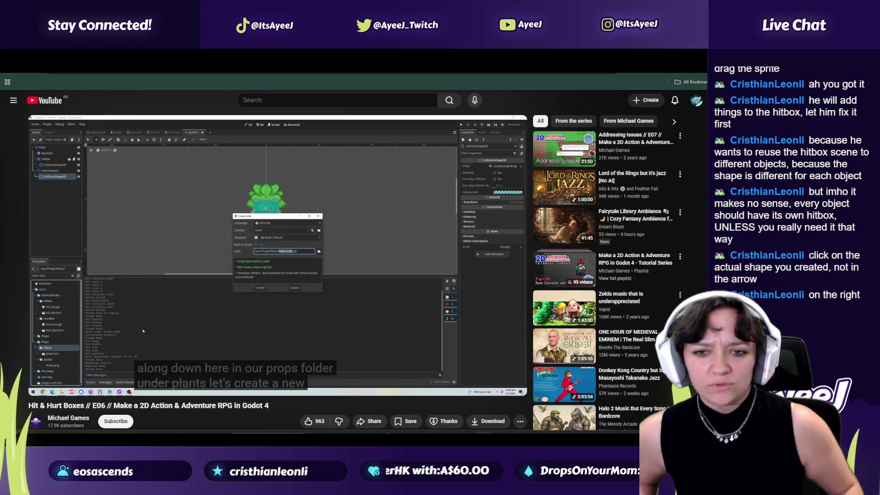
left_click(193, 303)
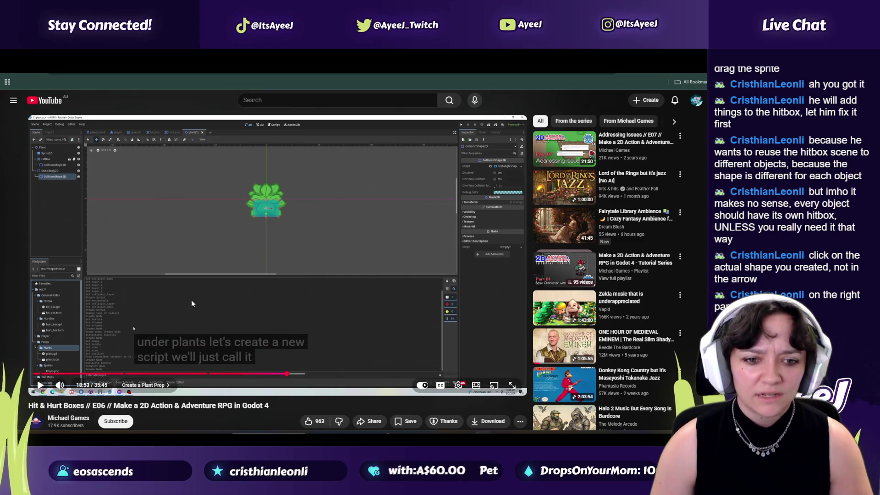
key("alt+Tab")
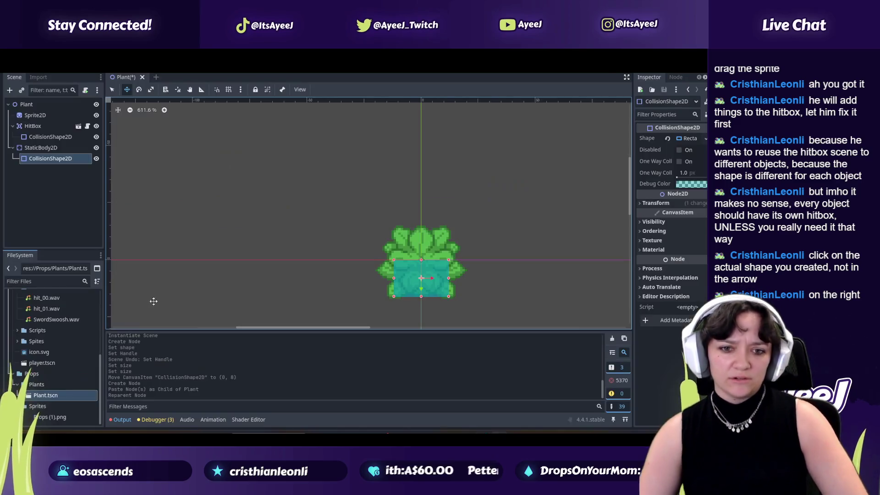
right_click(30, 386)
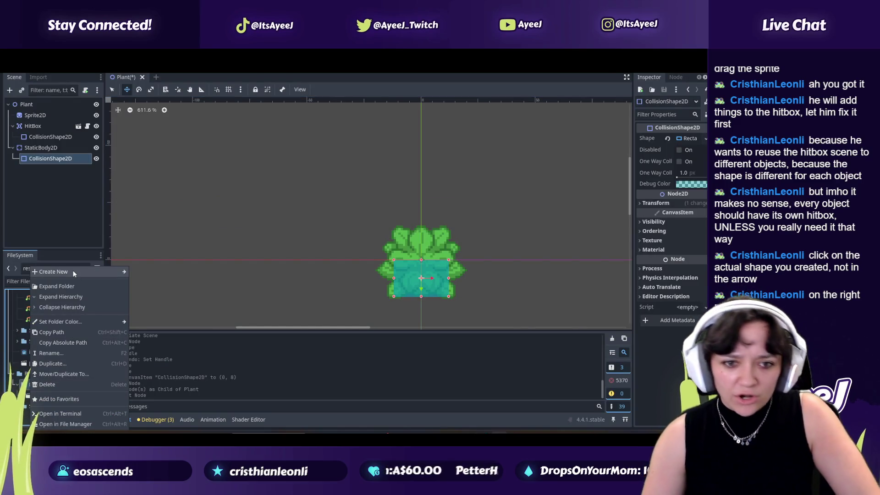
mouse_move(114, 272)
left_click(151, 293)
type("plant")
key("alt+Tab")
- Attach plant.gd to the Plant root node by dragging it onto the node
left_click(184, 226)
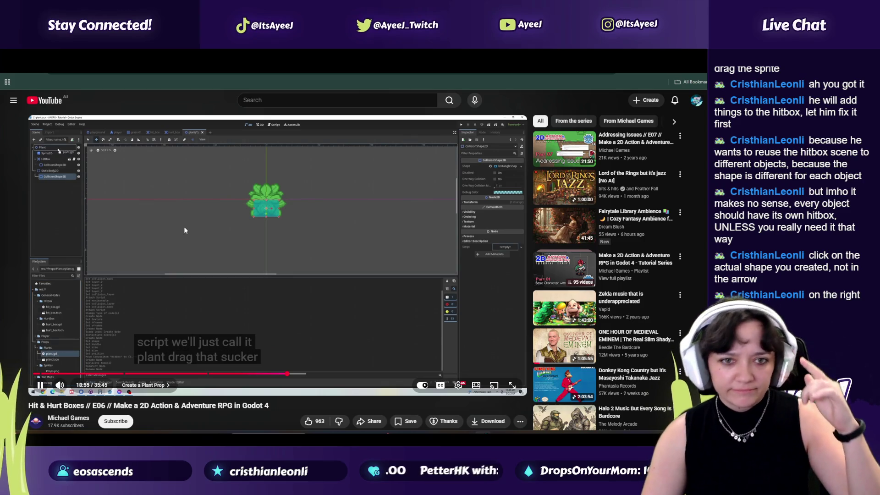
left_click(176, 227)
key("alt+Tab")
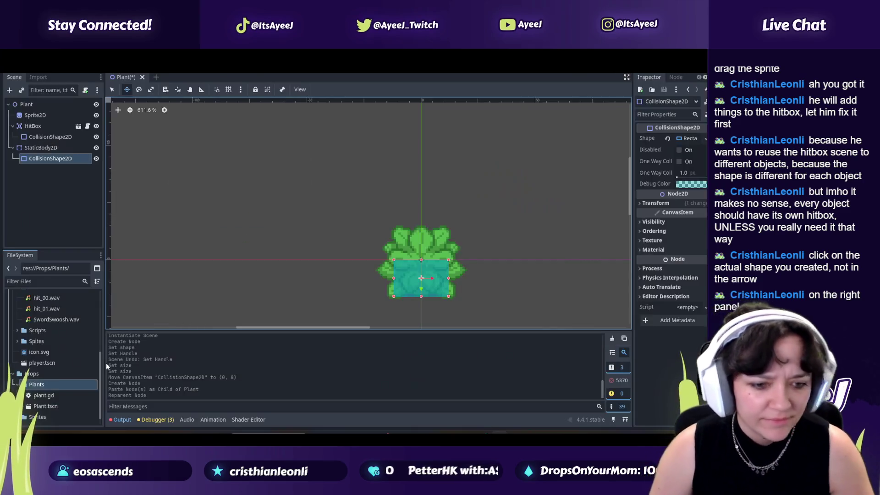
mouse_move(54, 395)
left_mouse_down()
mouse_move(127, 134)
mouse_move(28, 104)
left_mouse_up()
key("alt+Tab")
left_click(199, 211)
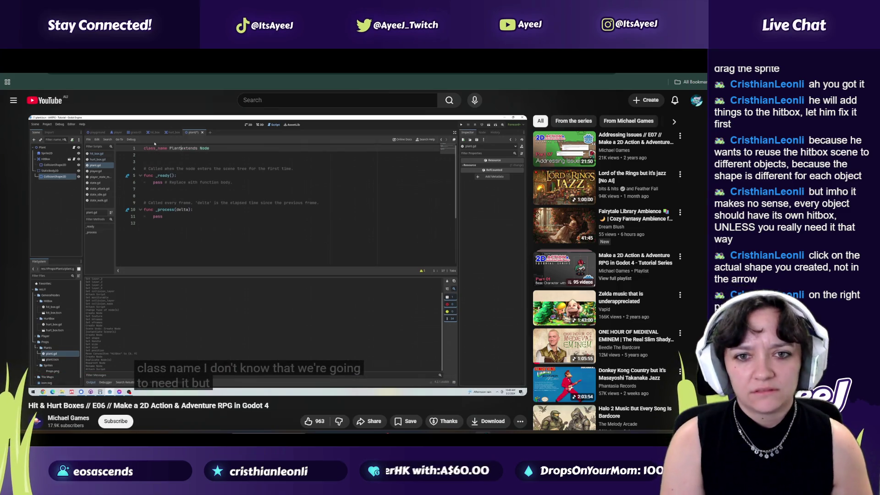
key("alt+Tab")
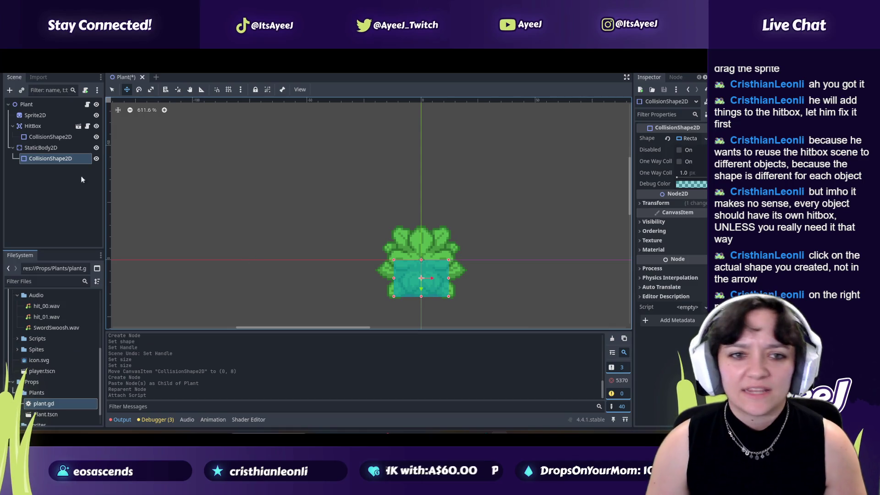
- Open plant.gd and declare class_name Plant extending Node2D
double_click(59, 404)
type("cla")
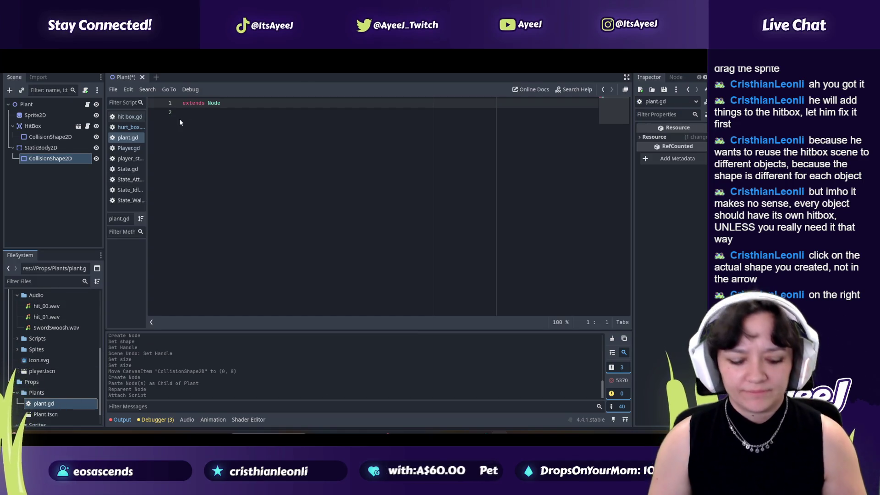
type("ss_name P")
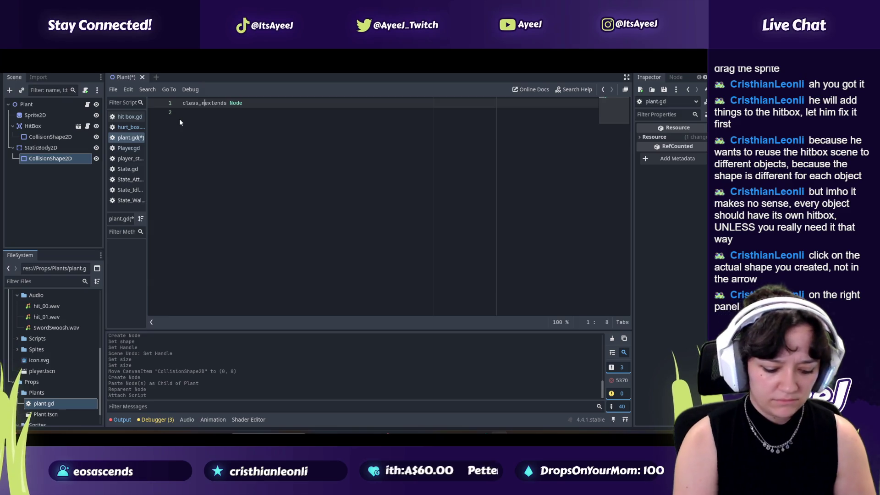
type("lant")
key("alt+Tab")
left_click(209, 268)
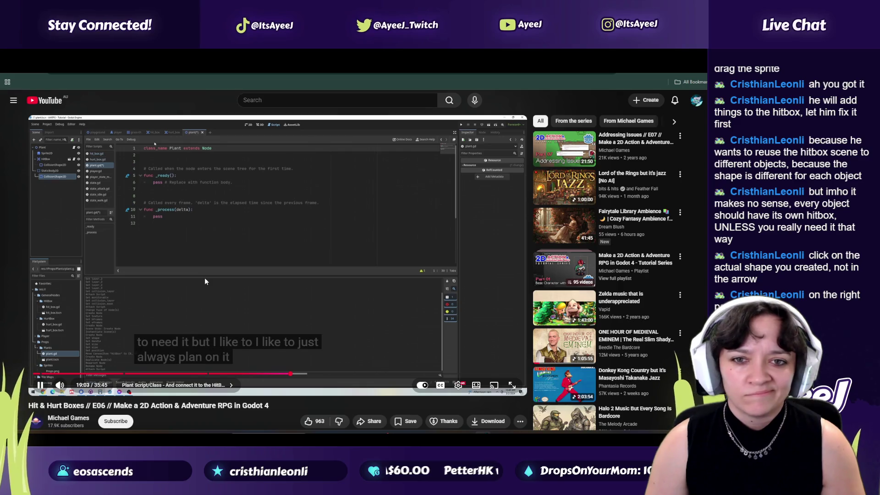
key("alt+Tab")
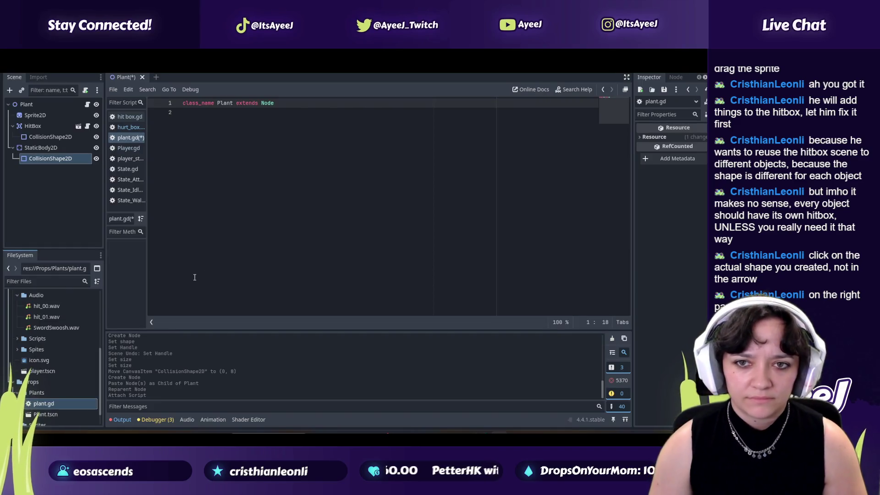
left_click(285, 106)
type("D")
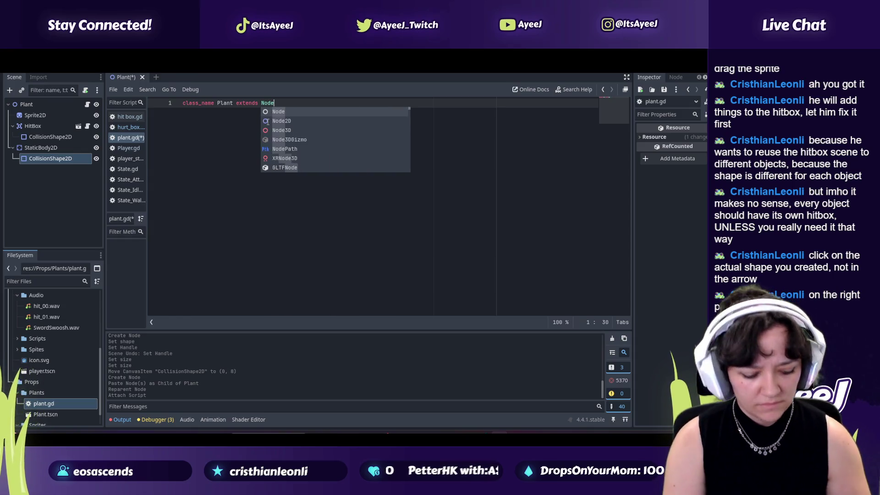
- Pause the tutorial after briefly checking the Blue music tab
key("alt+Tab")
key("space")
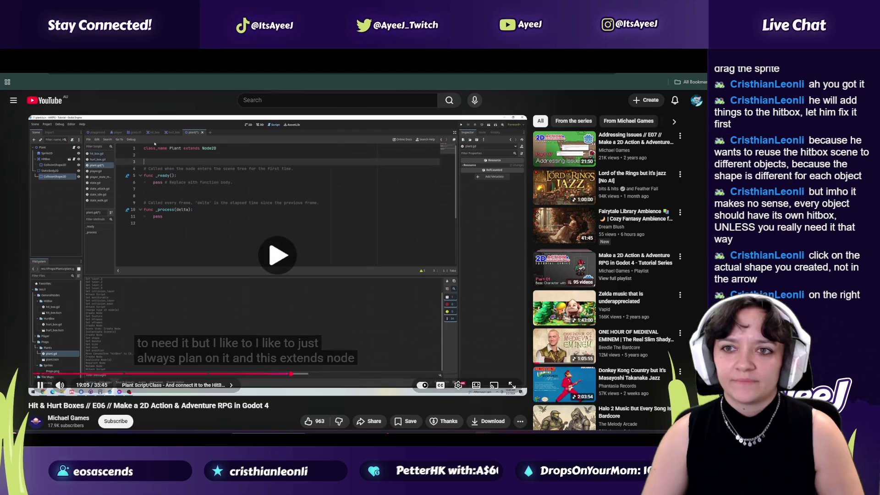
key("ctrl+Tab")
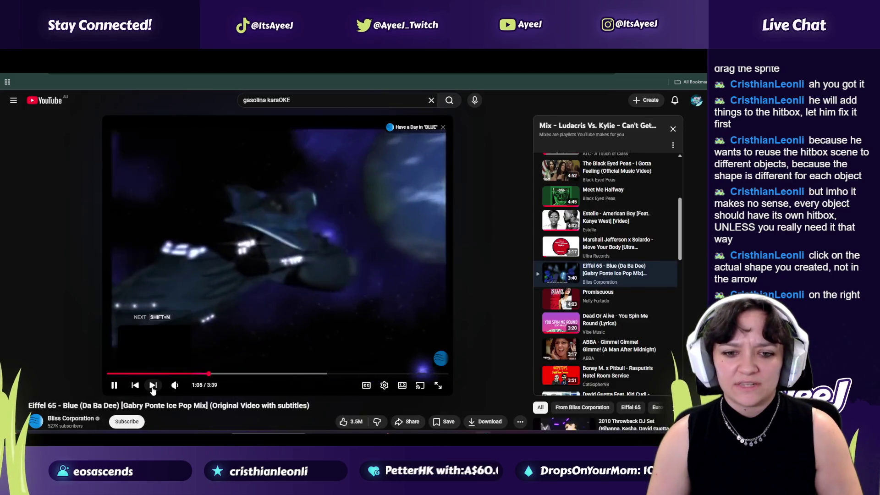
key("ctrl+shift+Tab")
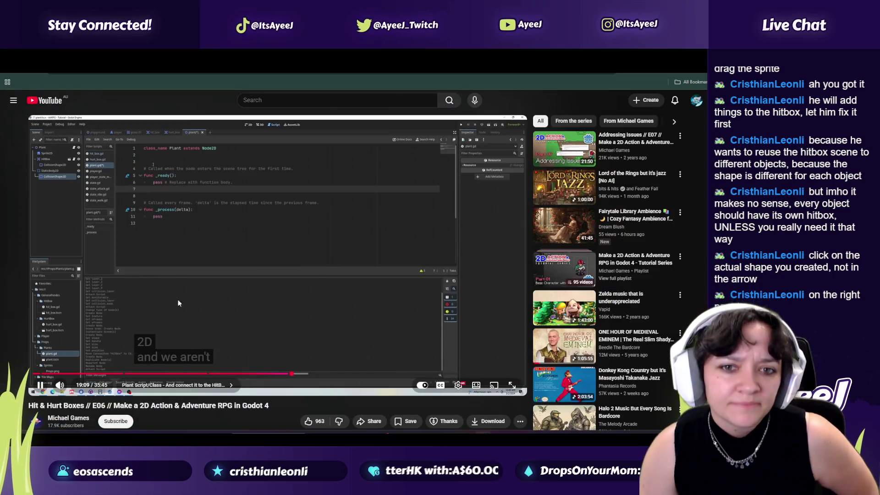
left_click(179, 225)
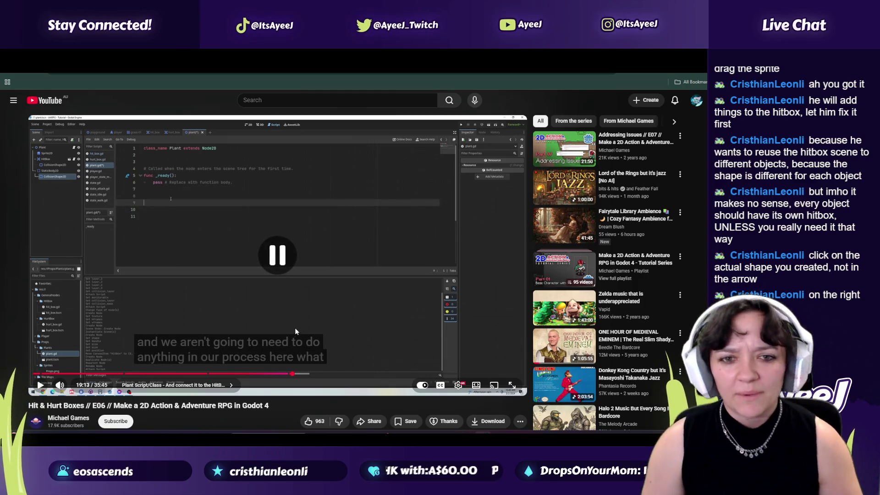
key("alt+Tab")
- Copy the _ready block from hurt_box.gd and paste it below the class declaration in plant.gd
left_click(129, 127)
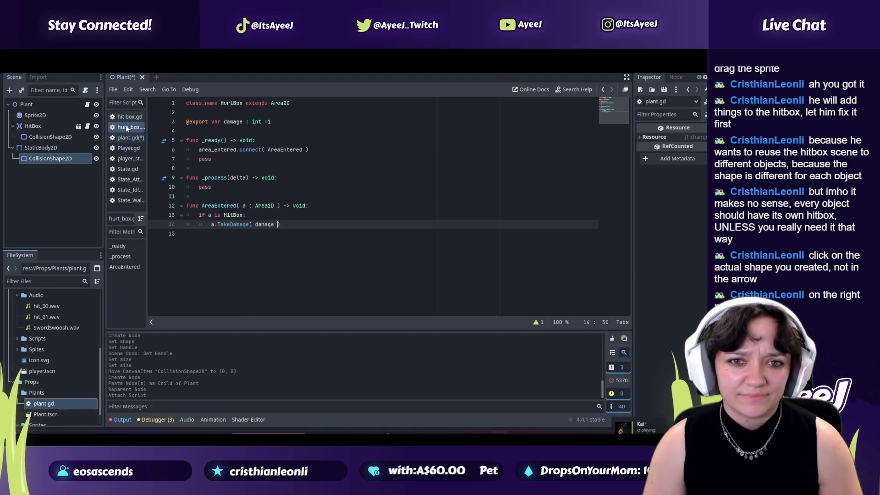
left_click_drag(221, 166, 185, 138)
key("ctrl+c")
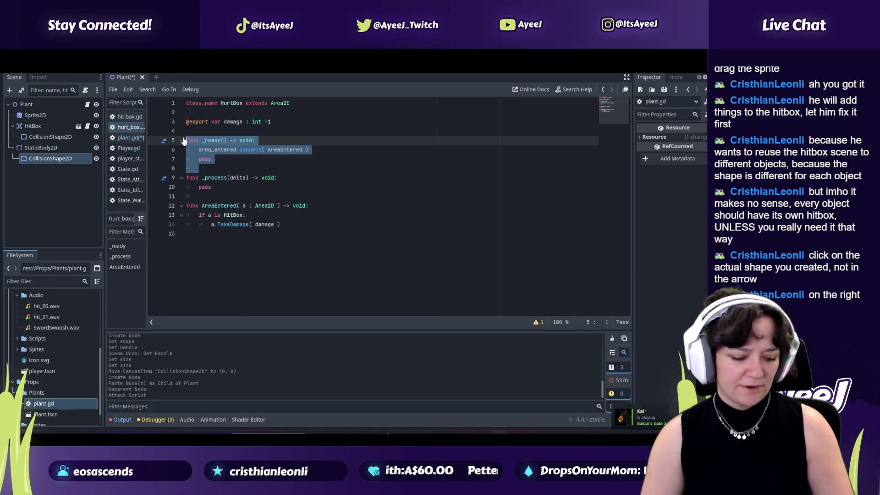
left_click(124, 138)
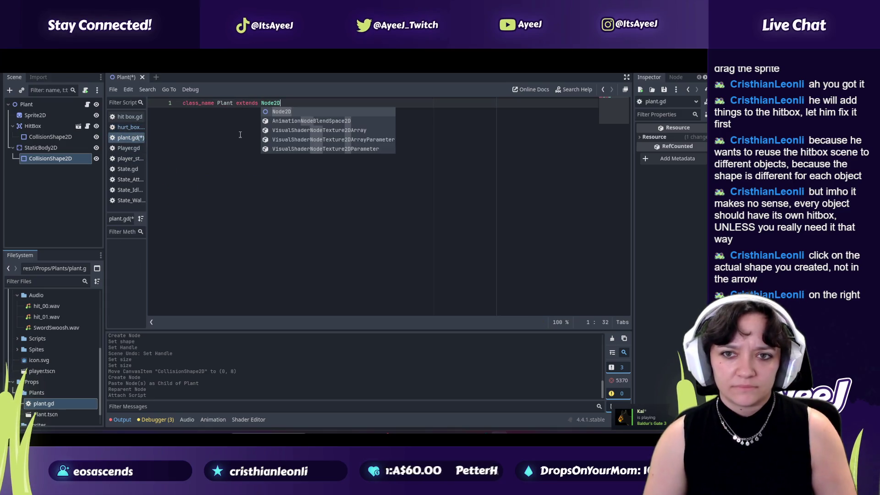
left_click(291, 103)
key("Return")
key("ctrl+v")
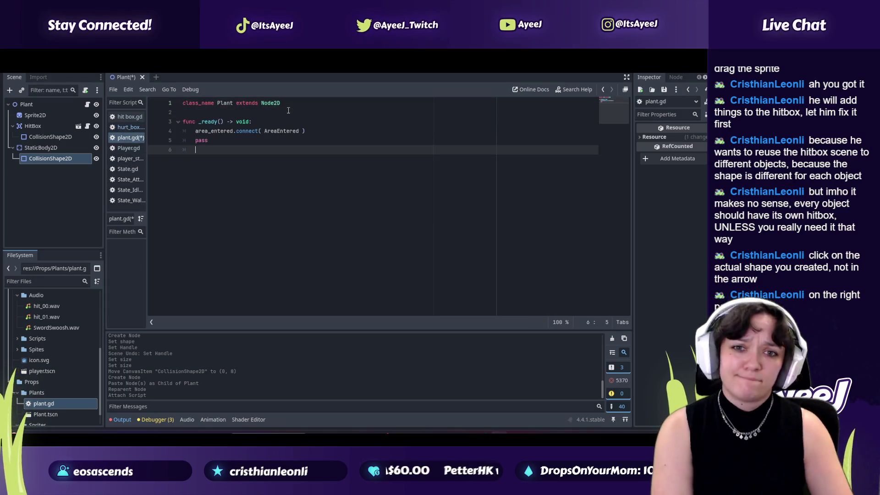
- Watch the tutorial's next part, then pause the Promiscuous music video and start a YouTube search
key("alt+Tab")
left_click(330, 281)
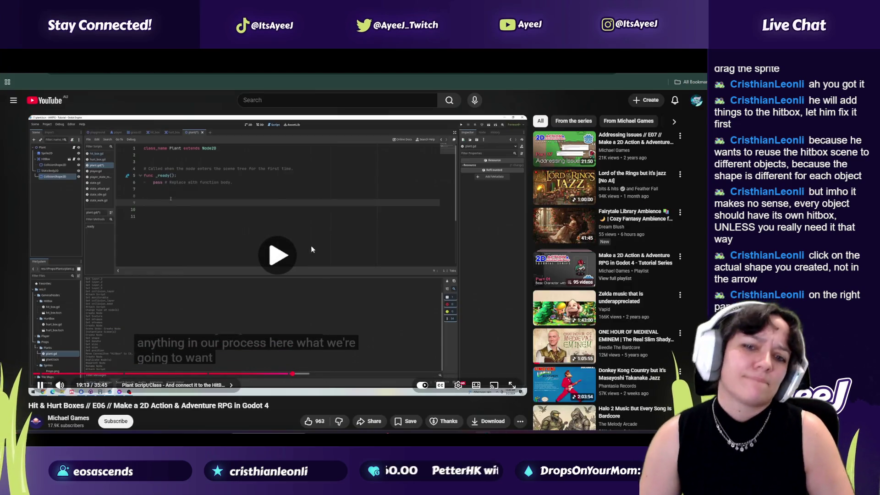
double_click(320, 286)
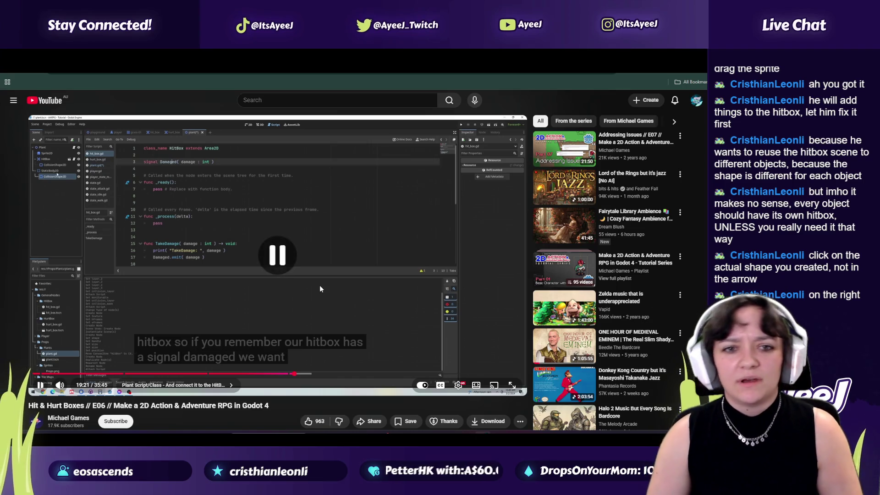
double_click(320, 289)
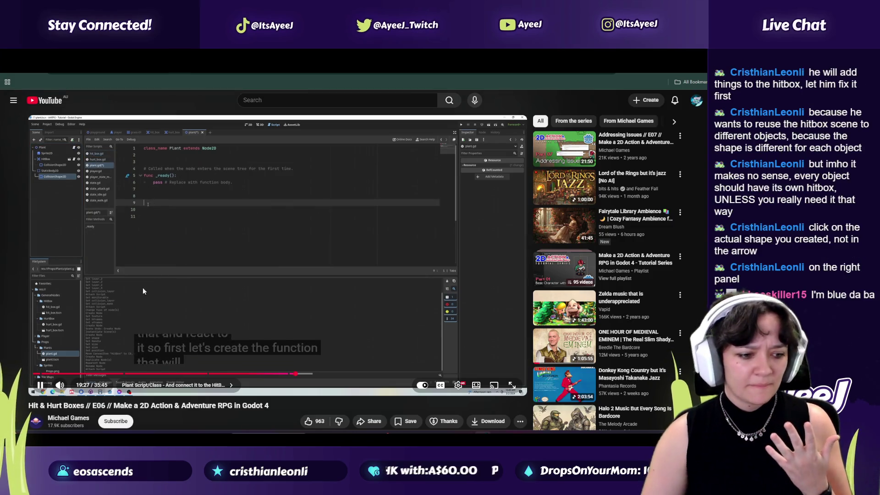
left_click(165, 327)
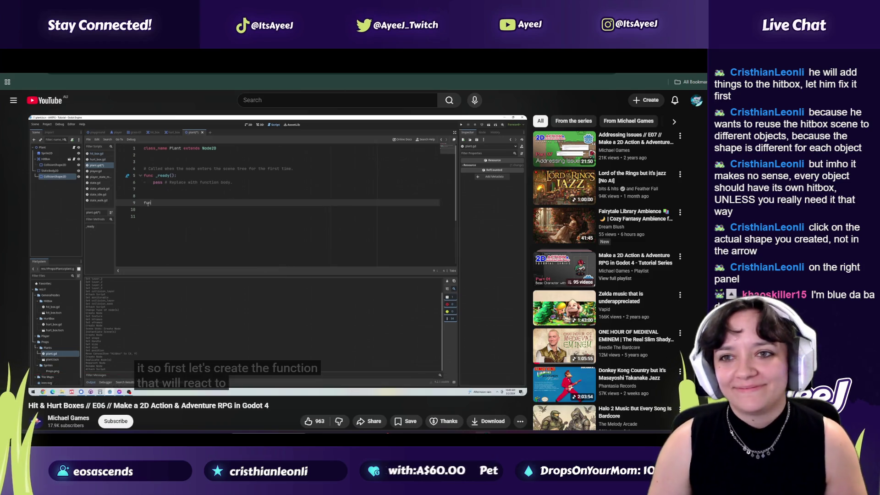
key("ctrl+Tab")
left_click(310, 259)
key("ctrl+shift+Tab")
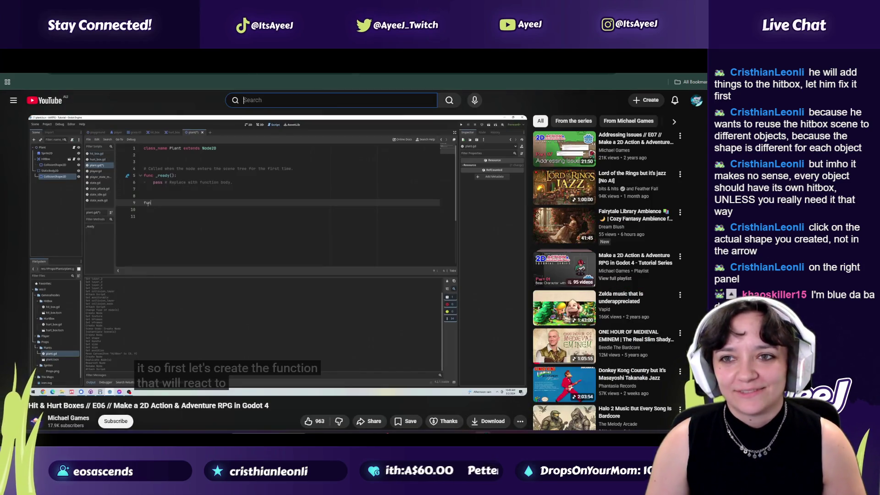
key("ctrl+Tab")
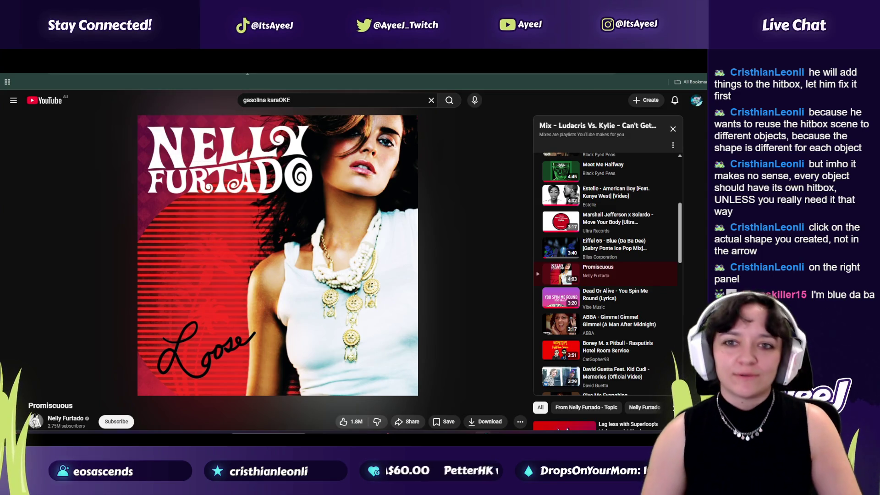
key("slash")
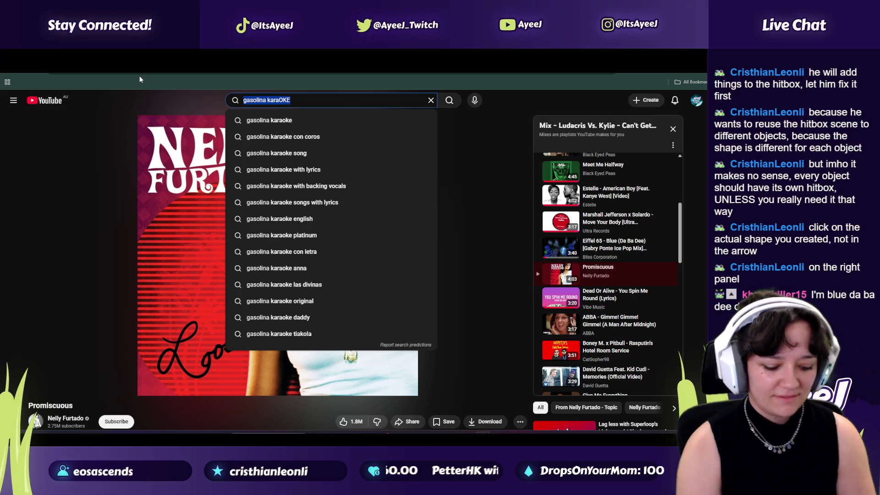
- Search YouTube for 'blue karaoke' and play the Eiffel 65 Blue (Da Ba Dee) karaoke result
type("blue karaoke")
key("Return")
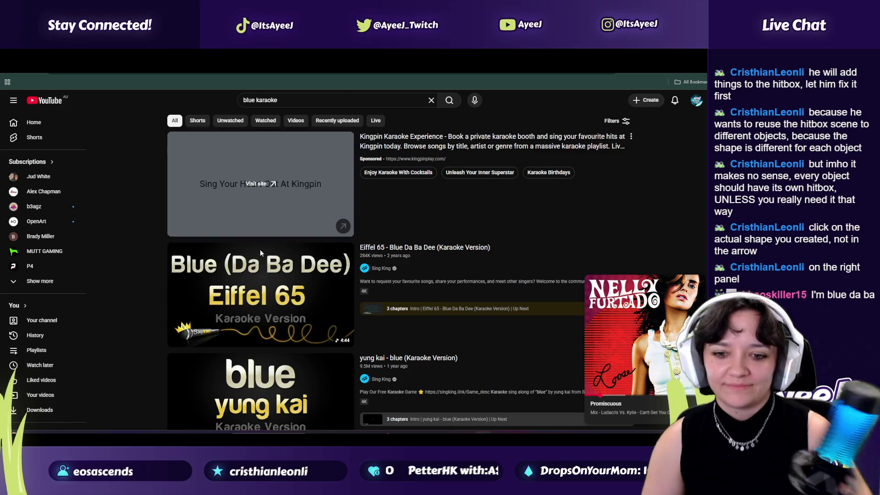
left_click(251, 312)
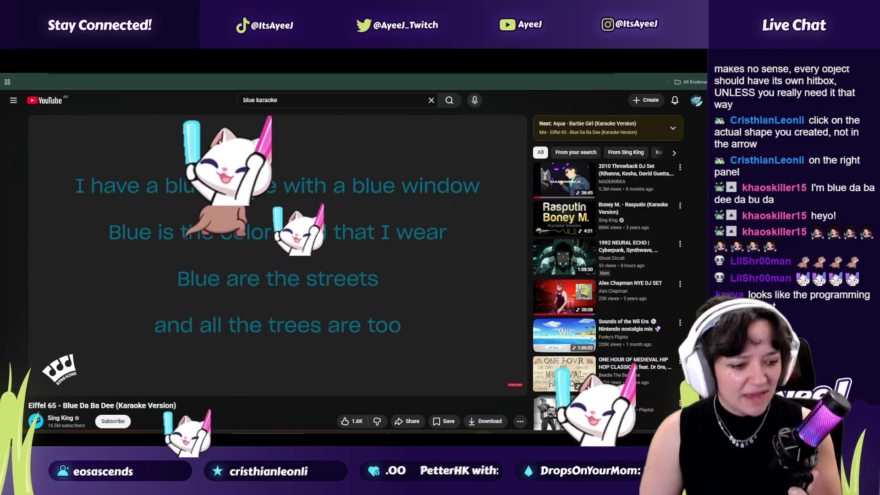
mouse_move(303, 215)
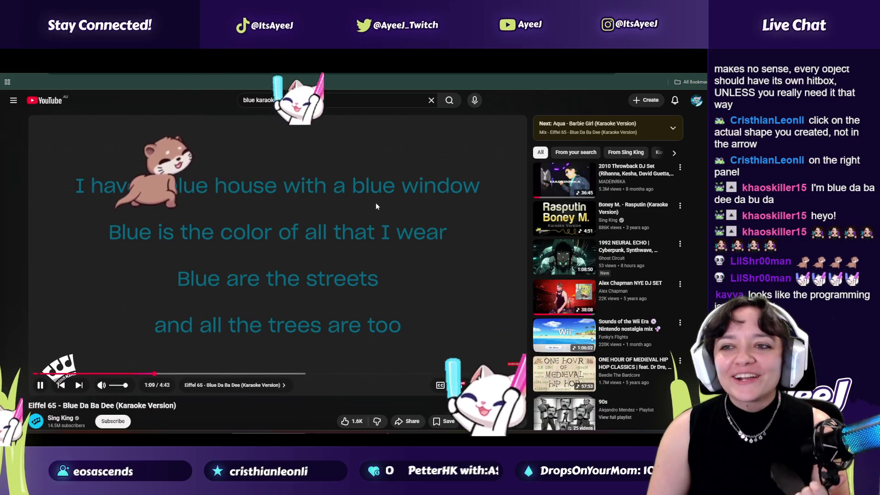
left_click(342, 219)
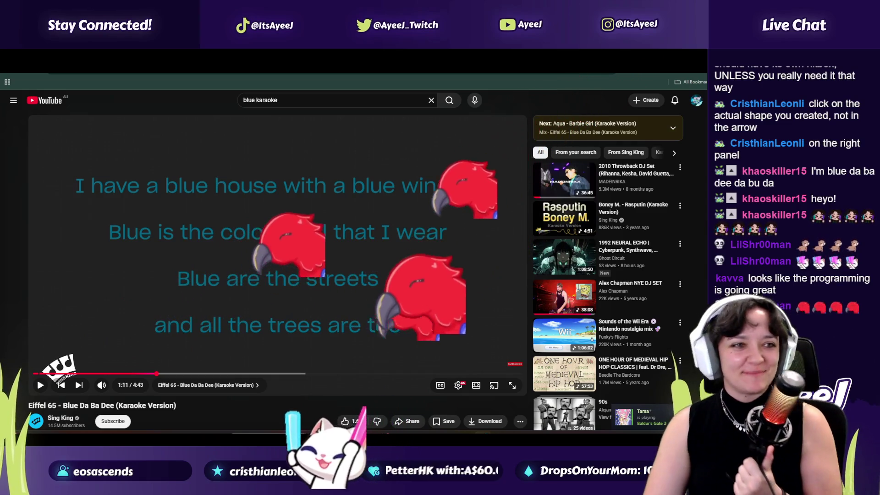
left_click(295, 282)
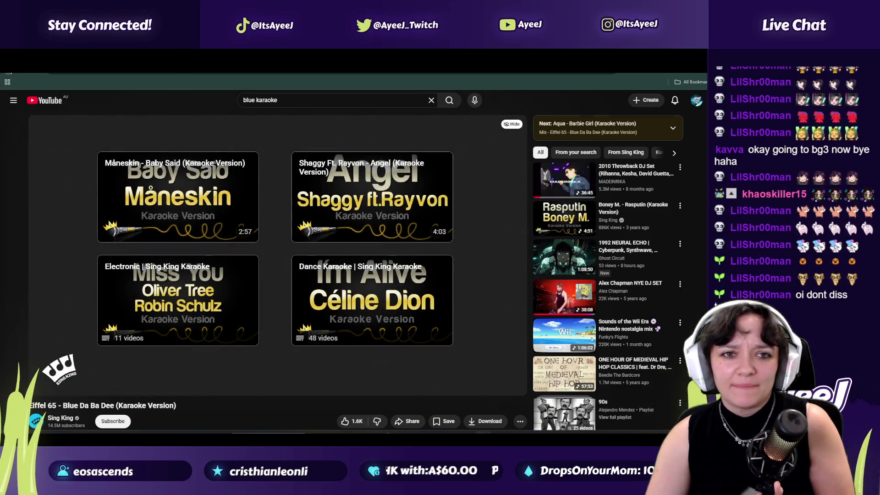
- Go back to the mix and start Boney M. x Pitbull 'Rasputin's Hotel Room Service' from the playlist sidebar
key("alt+Left")
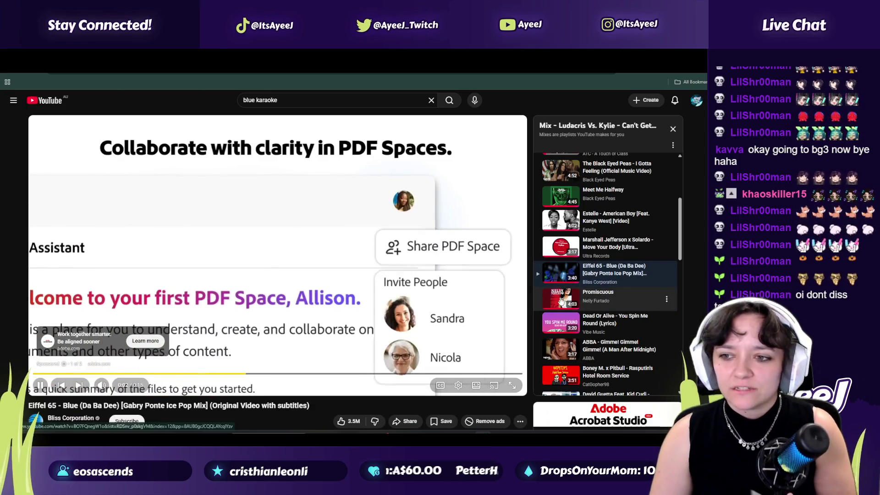
scroll(552, 313, "down", 1)
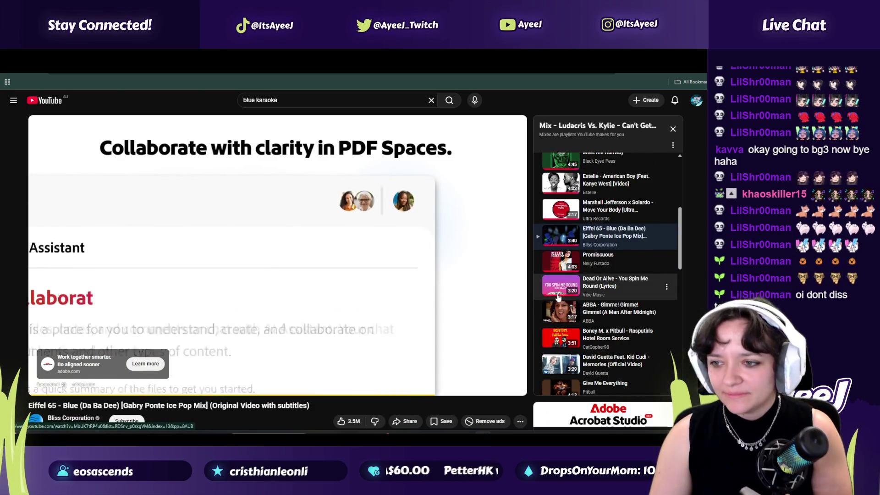
scroll(558, 296, "down", 1)
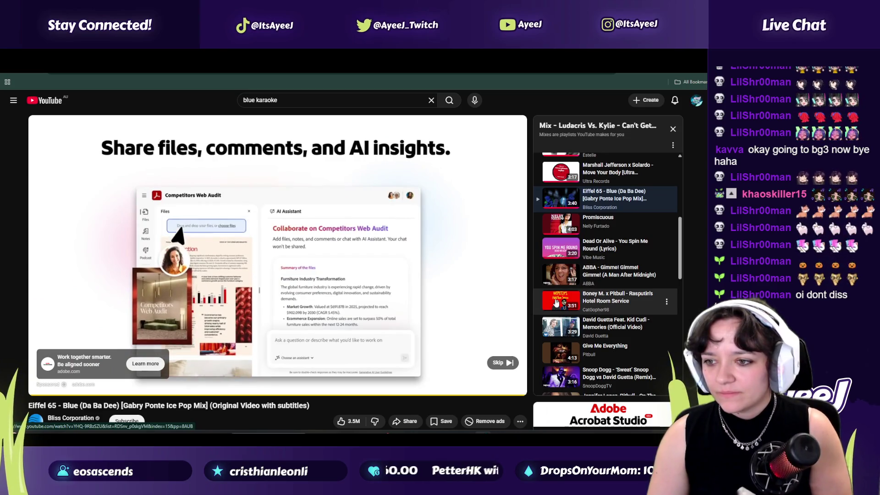
left_click(556, 302)
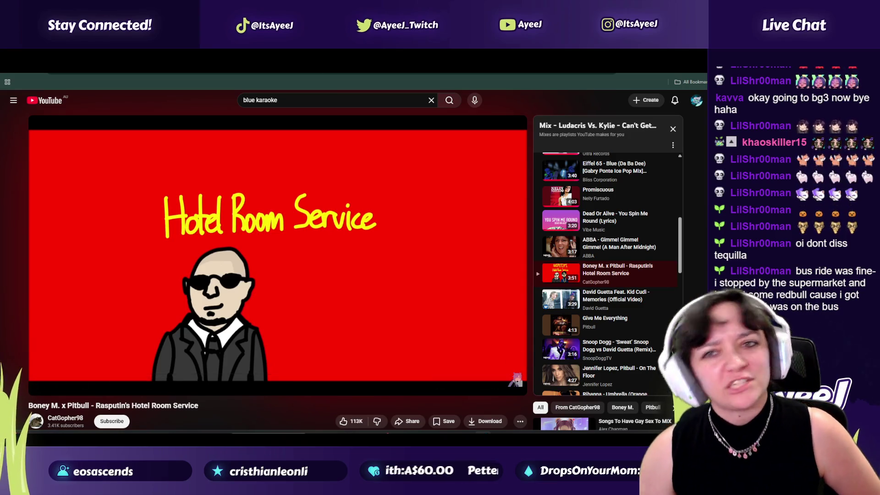
- Check the asset pack downloads page, resume the tutorial video, then return to plant.gd
key("ctrl+Tab")
key("ctrl+Tab")
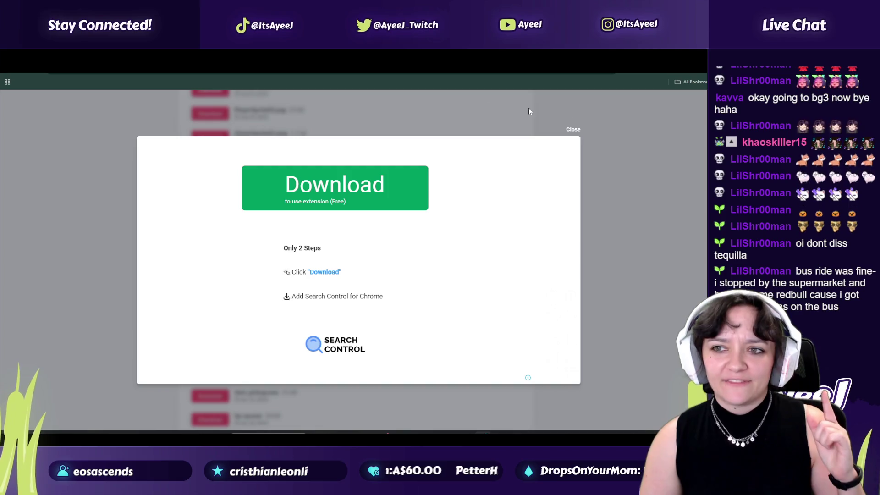
left_click(573, 130)
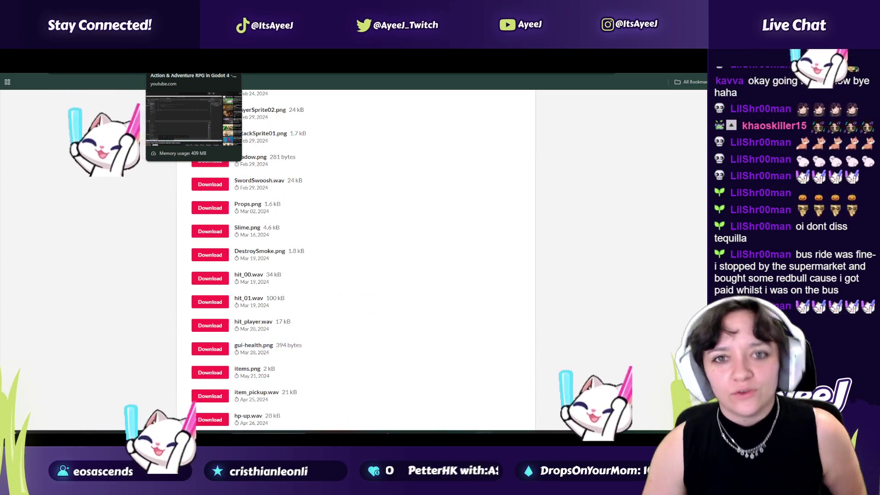
left_click(193, 64)
left_click(225, 269)
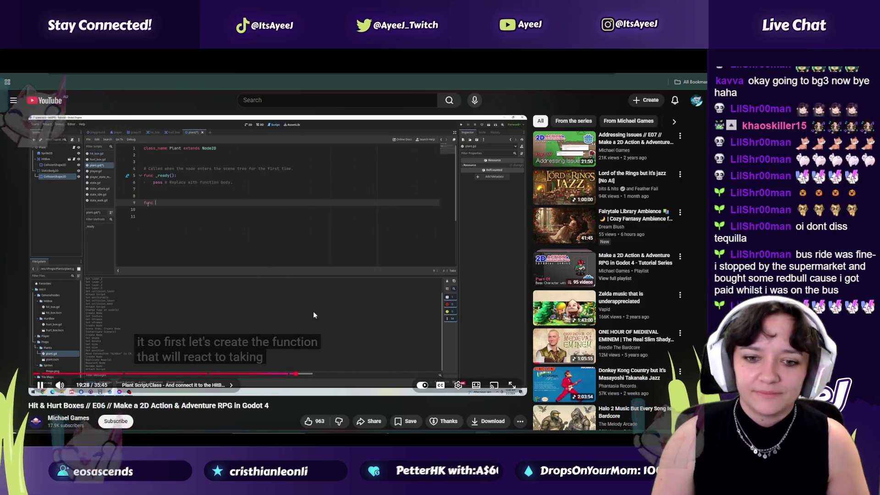
key("alt+Tab")
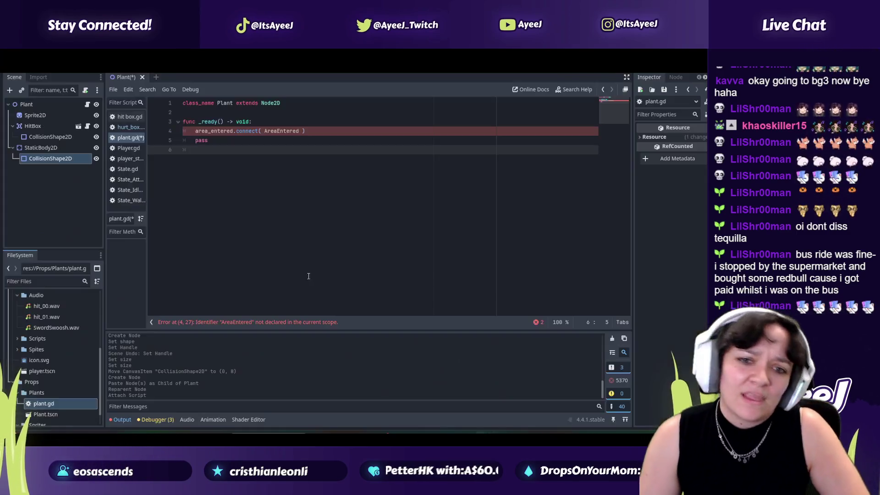
- Begin a new TakeDamage function line below _ready, pausing at the matching tutorial step
key("Return")
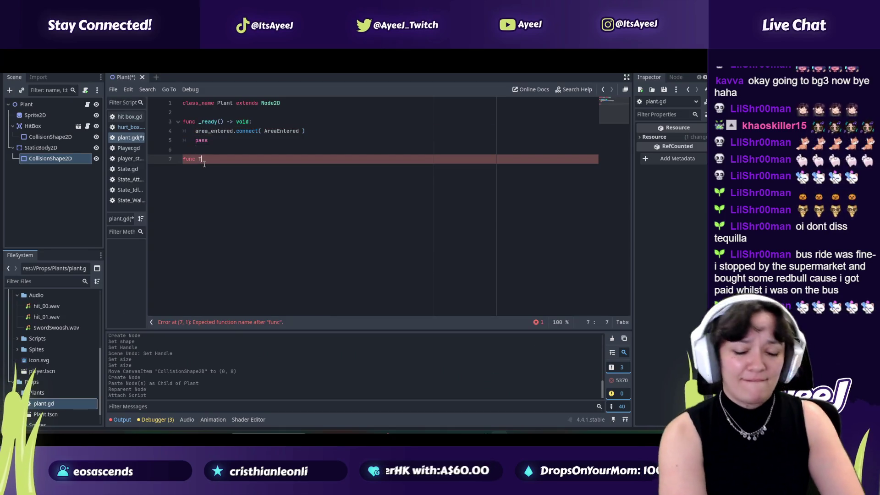
type("akeDamage")
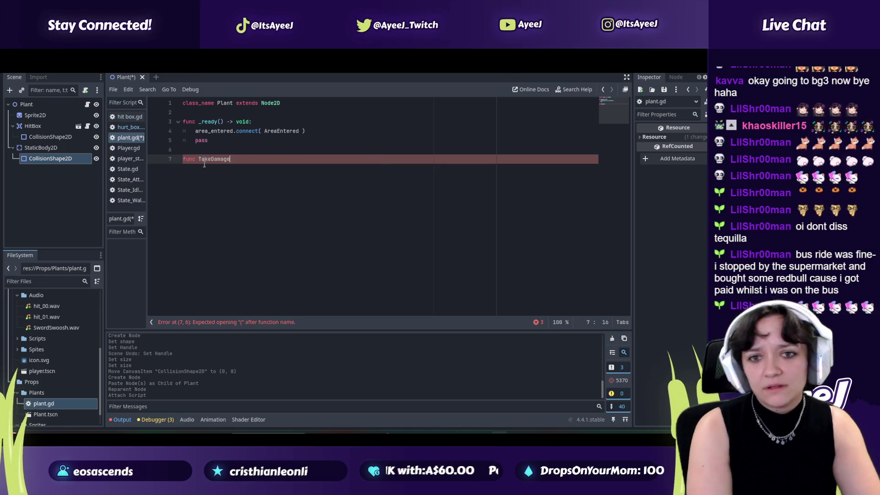
key("alt+Tab")
key("space")
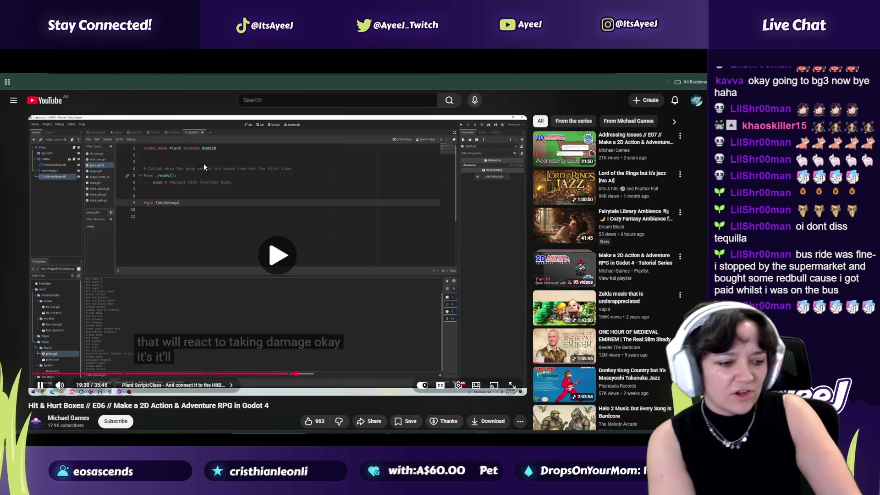
key("ctrl+Tab")
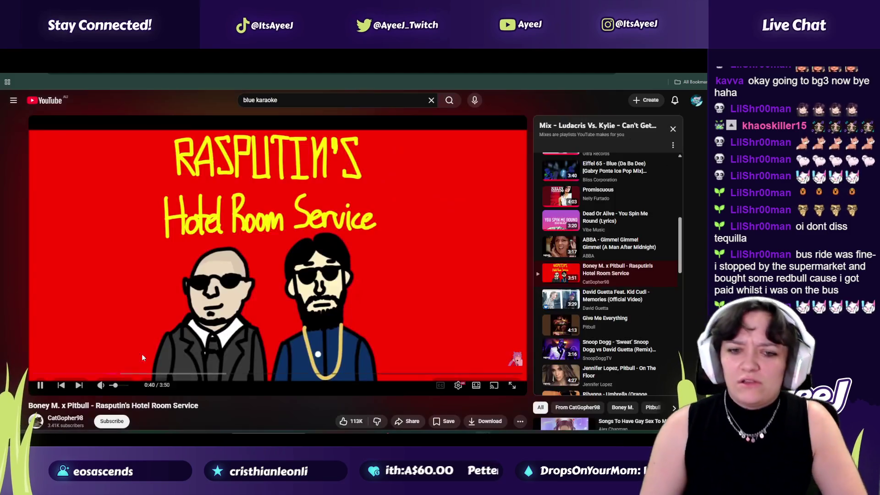
key("ctrl+shift+Tab")
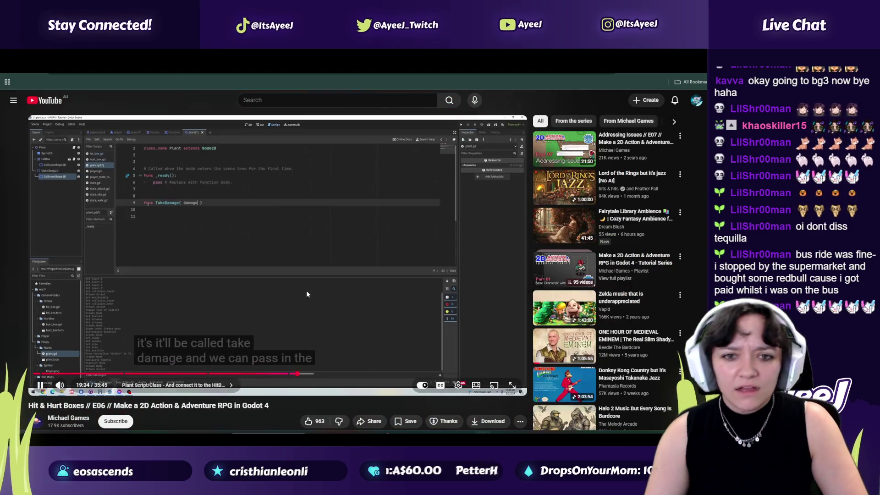
left_click(229, 314)
key("alt+Tab")
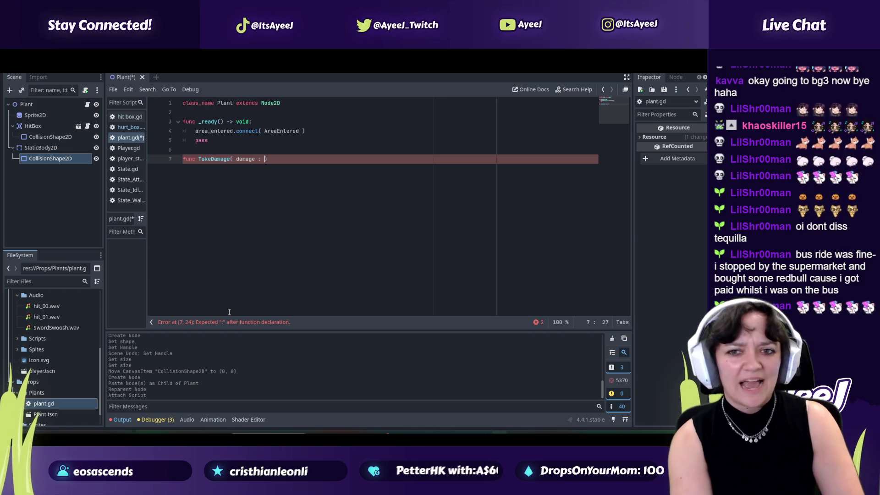
- Skip to the next song in the music tab and watch more of the tutorial
key("alt+Tab")
key("ctrl+Tab")
left_click(79, 386)
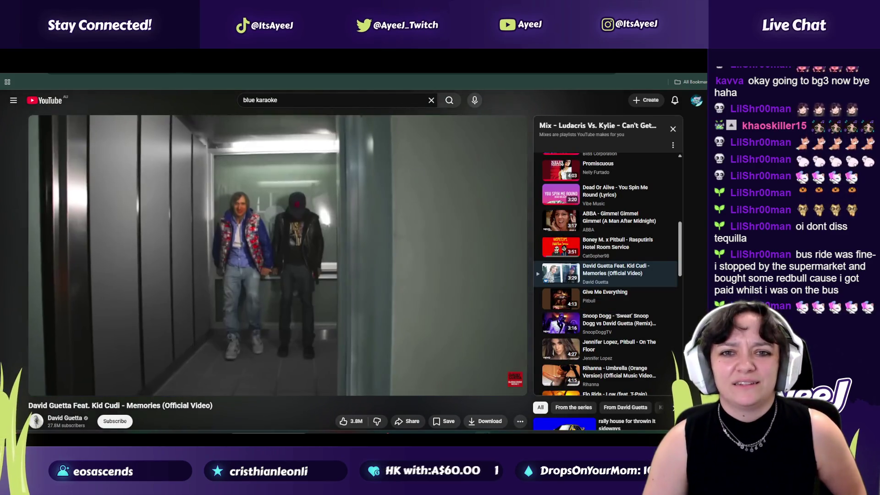
key("ctrl+shift+Tab")
left_click(320, 305)
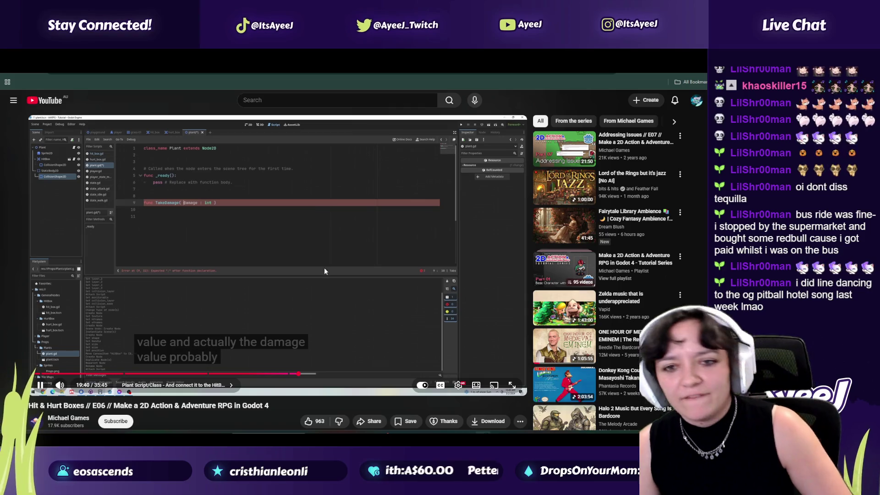
left_click(358, 285)
key("alt+Tab")
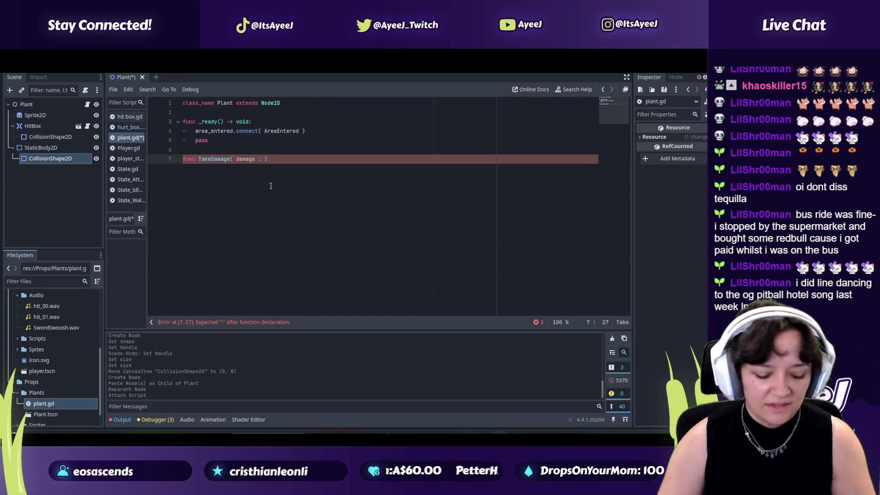
- Correct the damage parameter type to int and end the TakeDamage line with a colon
key("BackSpace")
key("BackSpace")
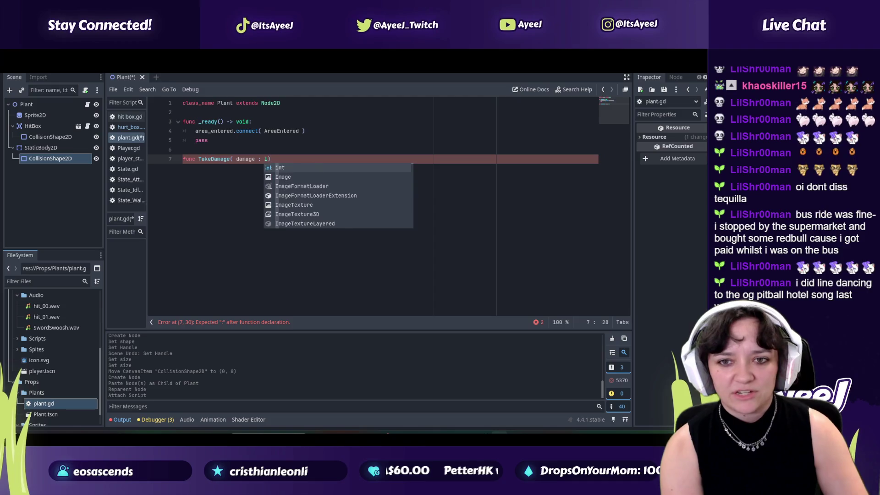
type("nr")
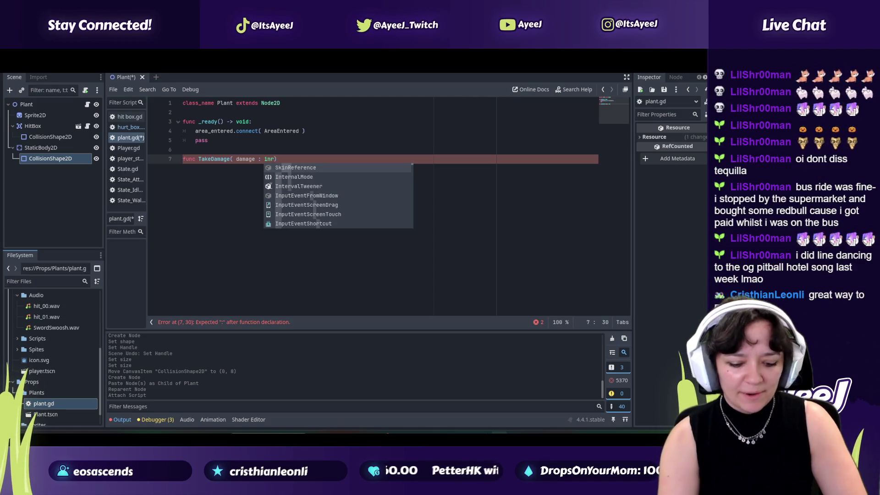
key("BackSpace")
type("t")
left_click(293, 156)
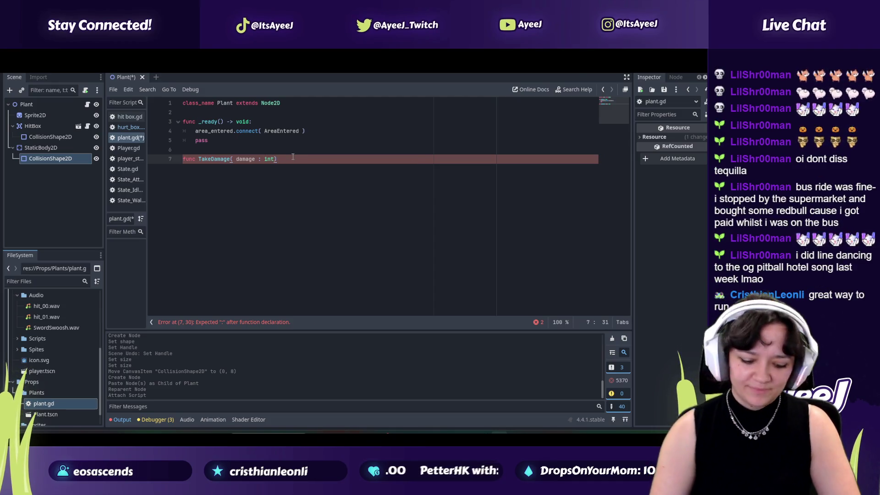
type(":")
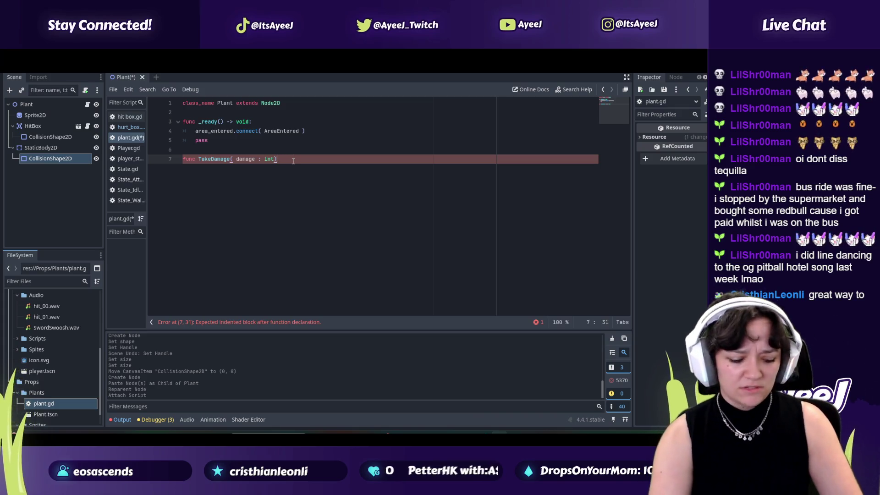
- Watch the next tutorial clips to check the TakeDamage signature
key("alt+Tab")
left_click(285, 257)
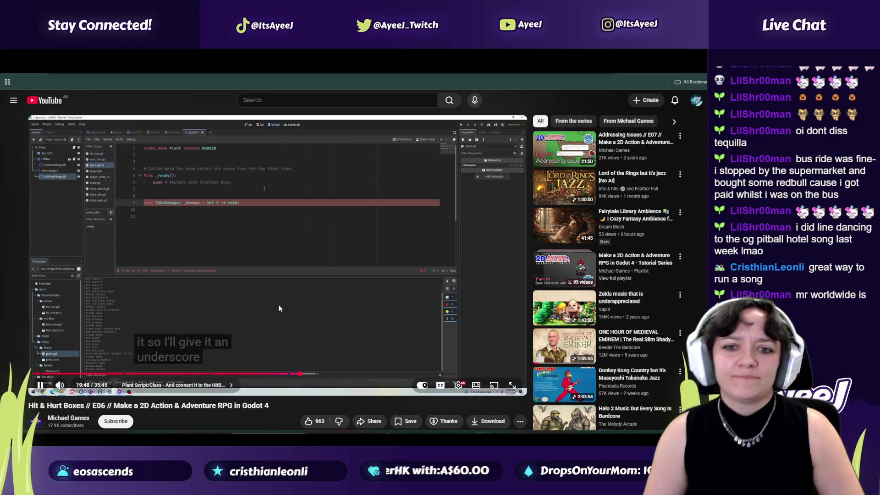
left_click(300, 288)
key("alt+Tab")
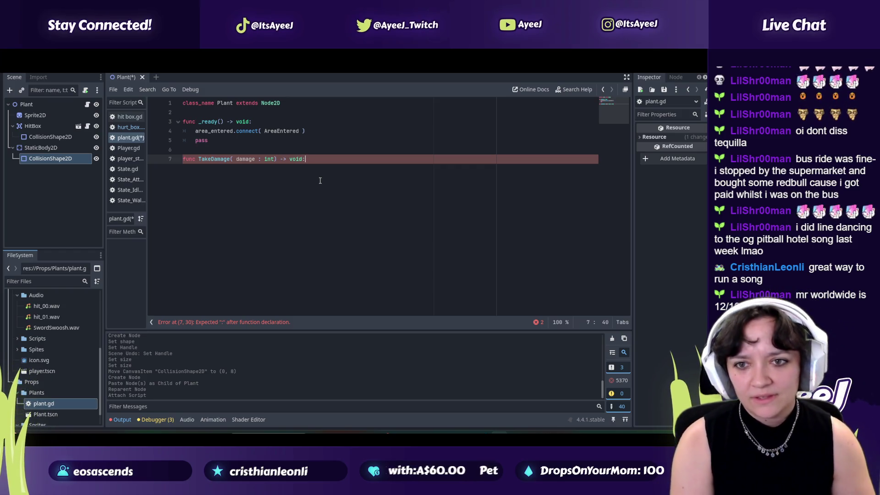
key("alt+Tab")
left_click(425, 238)
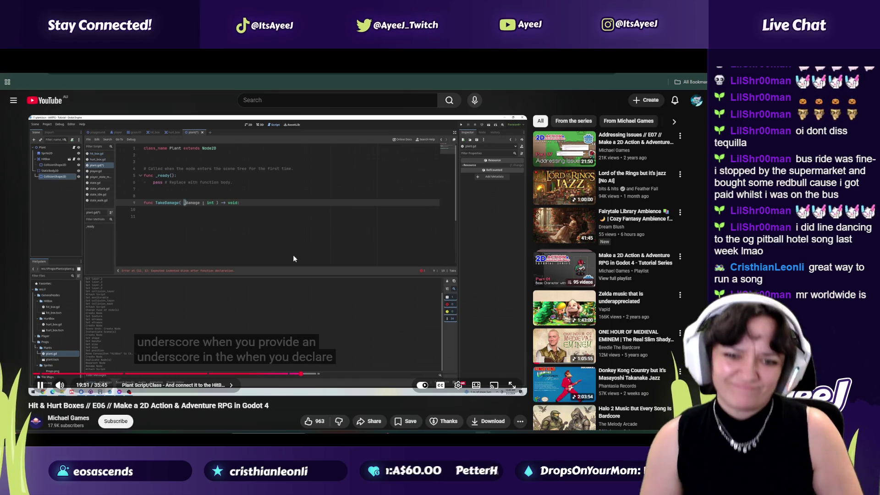
key("alt+Tab")
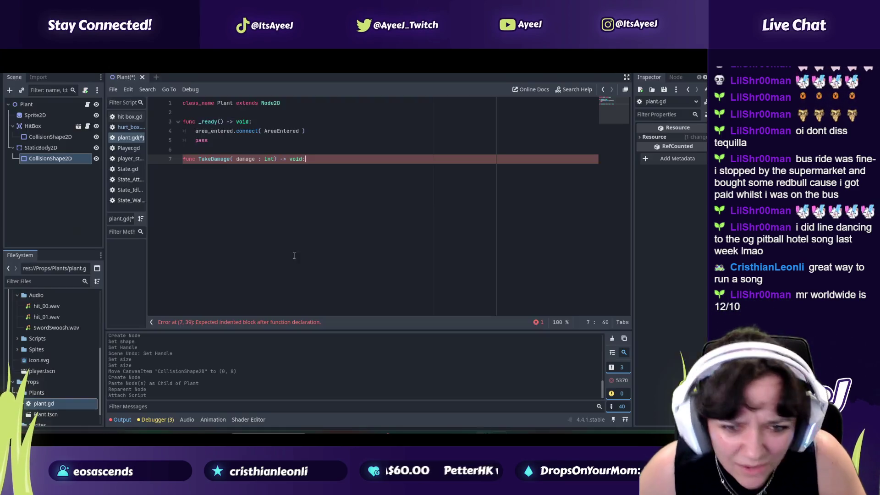
- Prefix the parameter with an underscore as _damage, then watch further before returning
type("_")
key("alt+Tab")
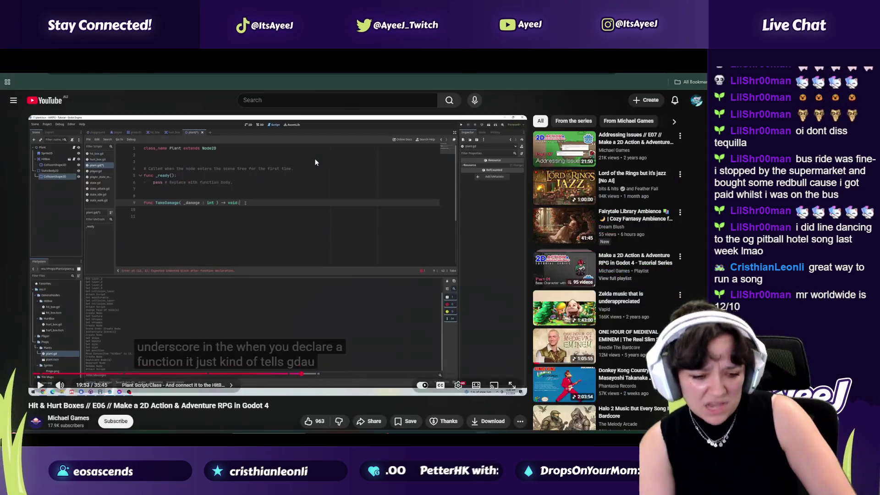
key("space")
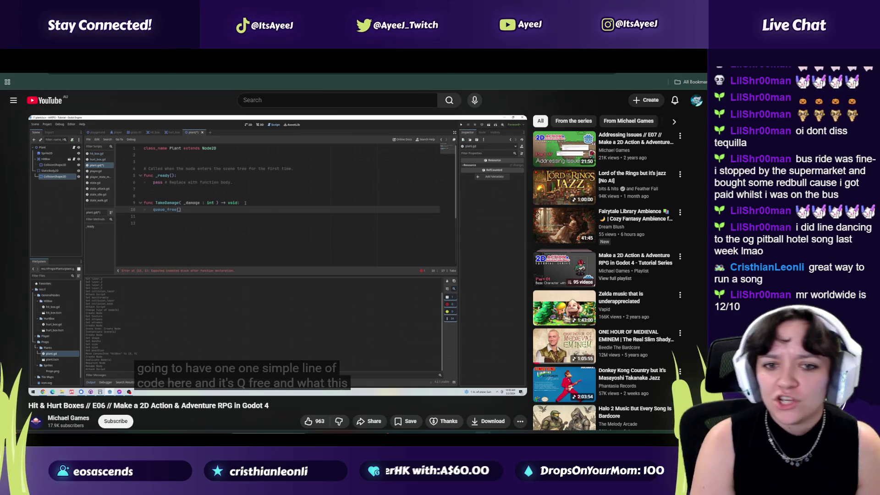
key("alt+f")
left_click(312, 200)
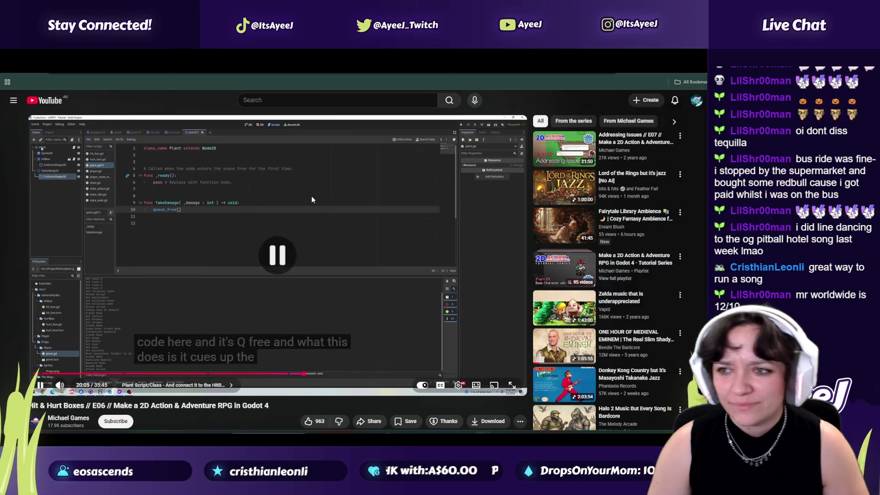
key("alt+Tab")
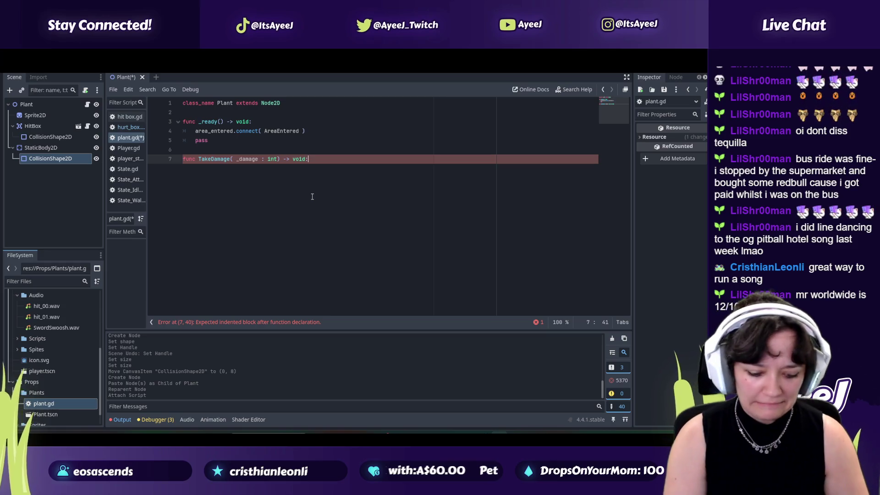
- Put queue_free() in the TakeDamage body, checking it against the tutorial
key("Return")
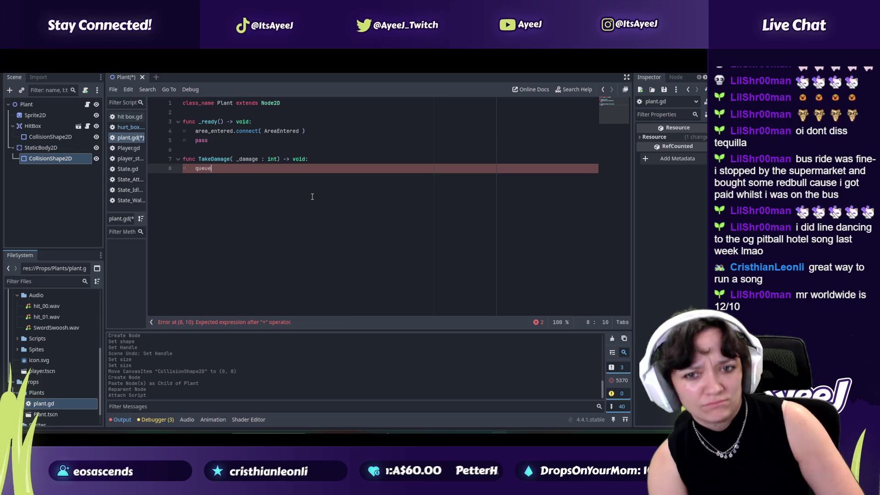
type("free(")
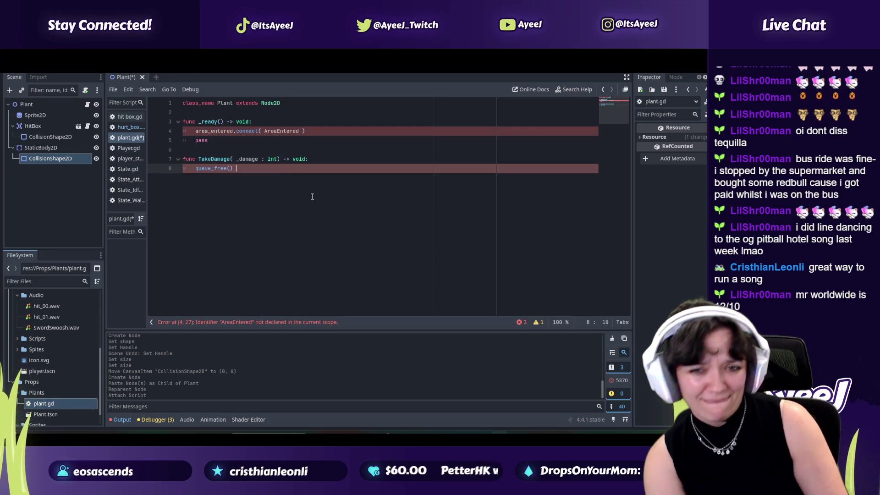
key("alt+Tab")
left_click(312, 197)
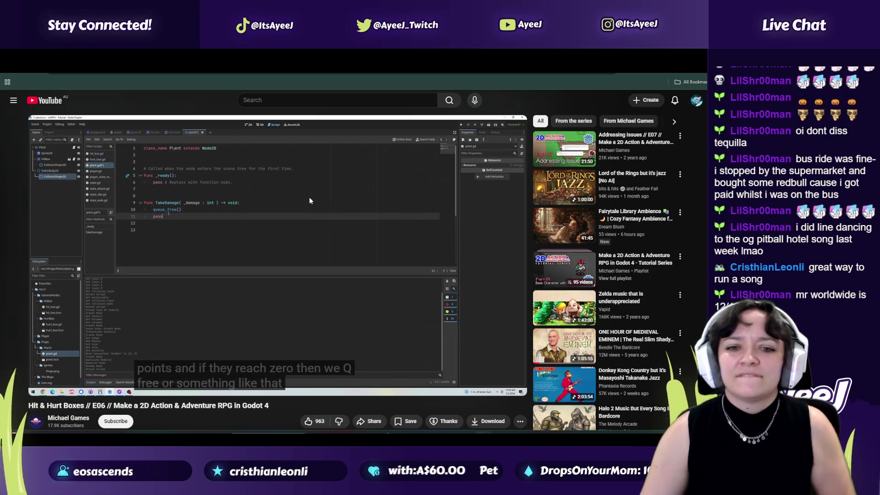
left_click(309, 197)
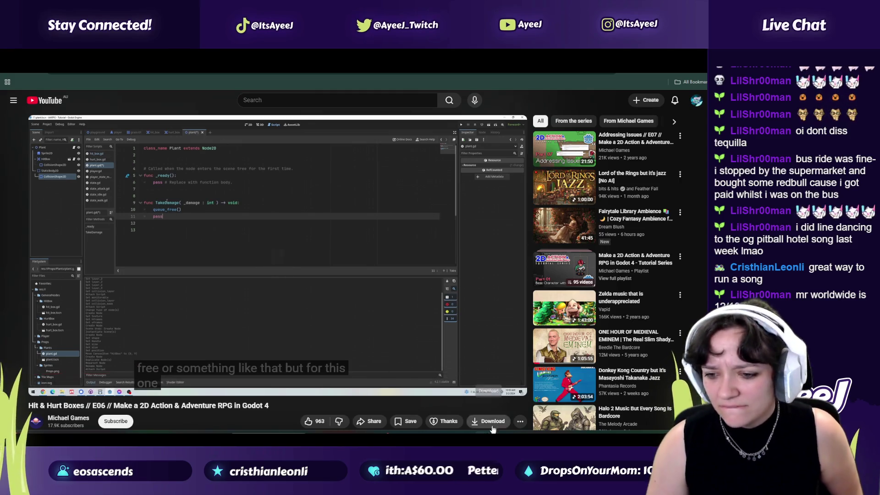
key("alt+Tab")
- Add a new line under queue_free() and resume the tutorial video
key("Return")
type("pass")
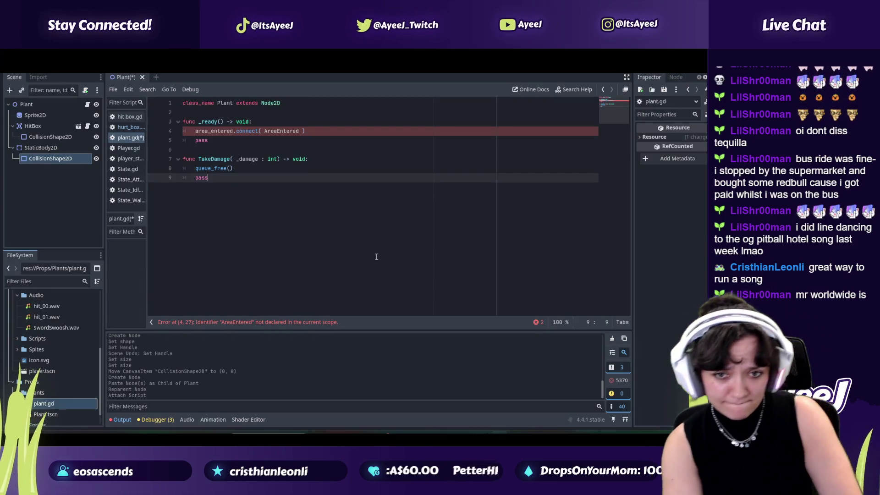
key("alt+Tab")
left_click(375, 256)
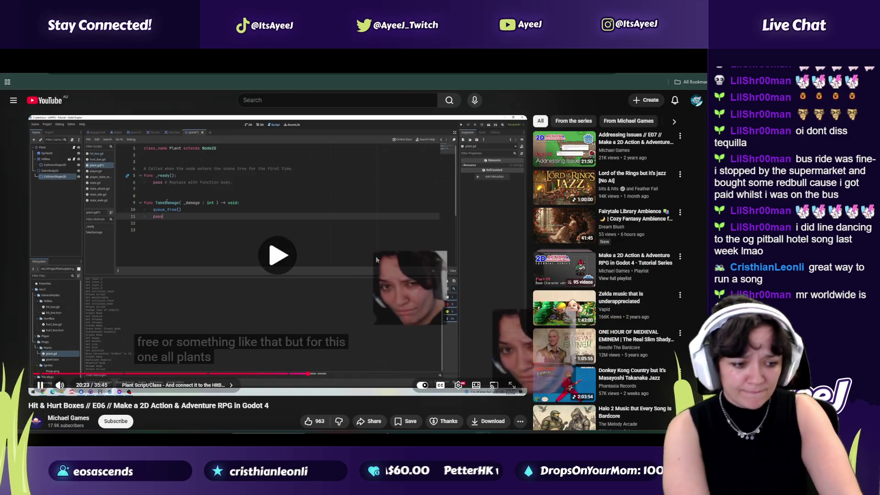